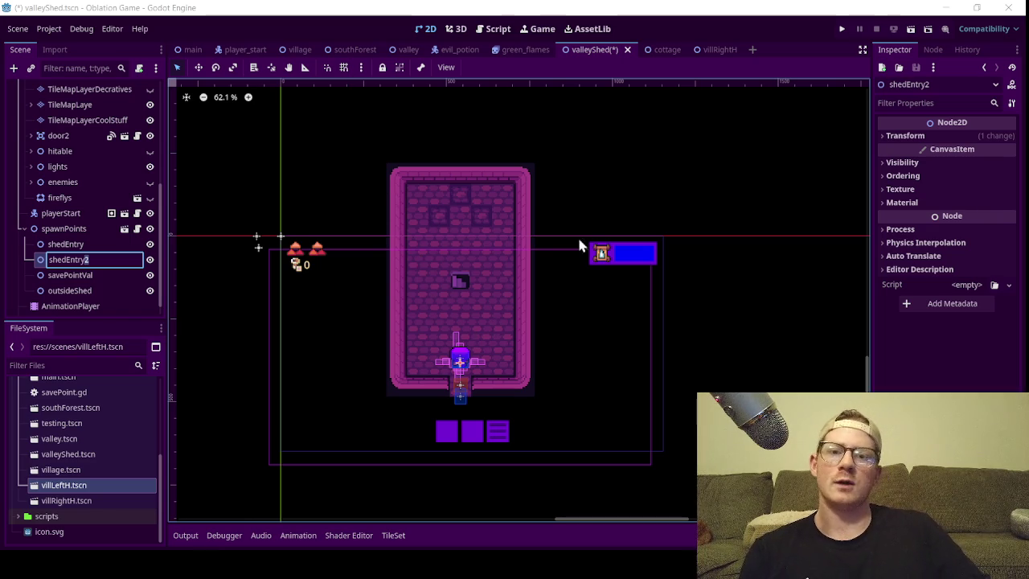
- Zoom the 2D view in on the room while deleting the trailing 2 from shedEntry2's name
scroll(468, 276, up, 5)
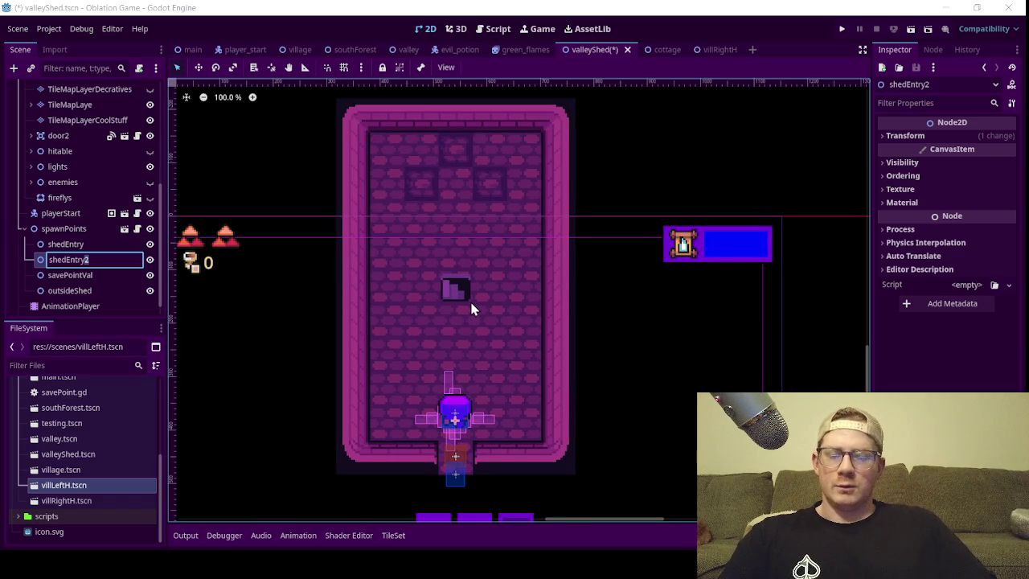
scroll(462, 314, up, 2)
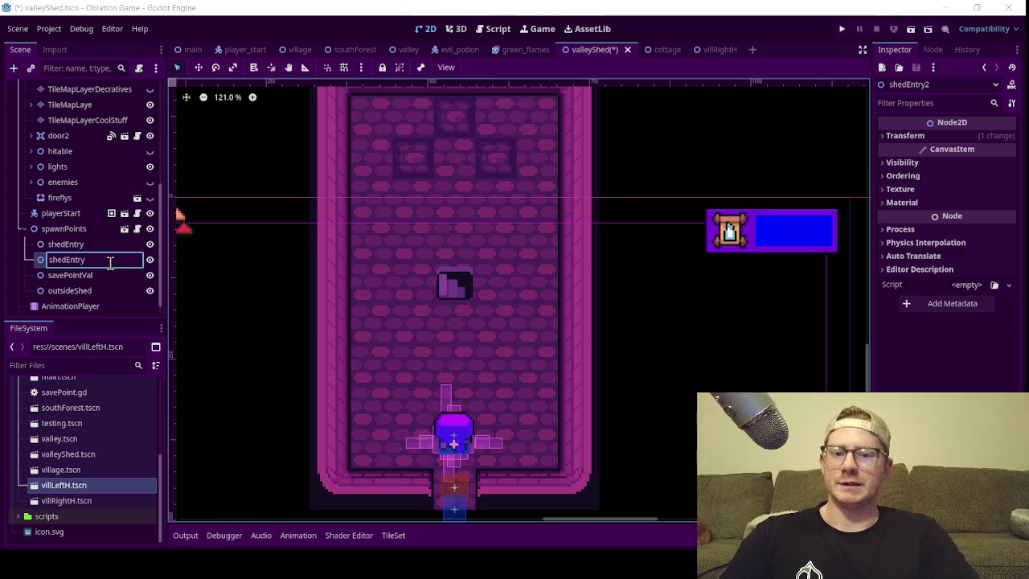
- Rename the spawn point to shedEntryStairs and move it up into the room
text(Stairs)
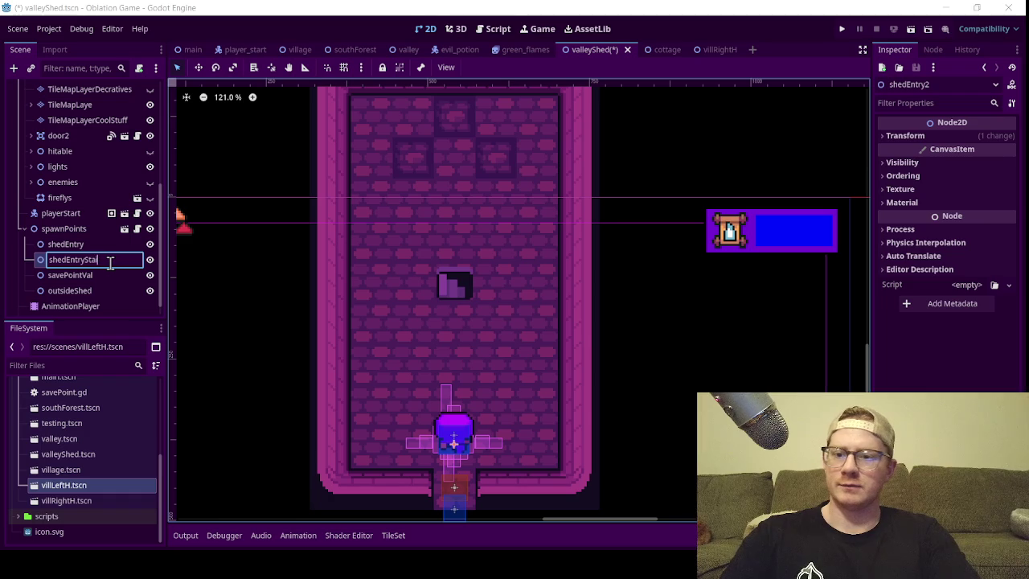
key(Return)
click(198, 67)
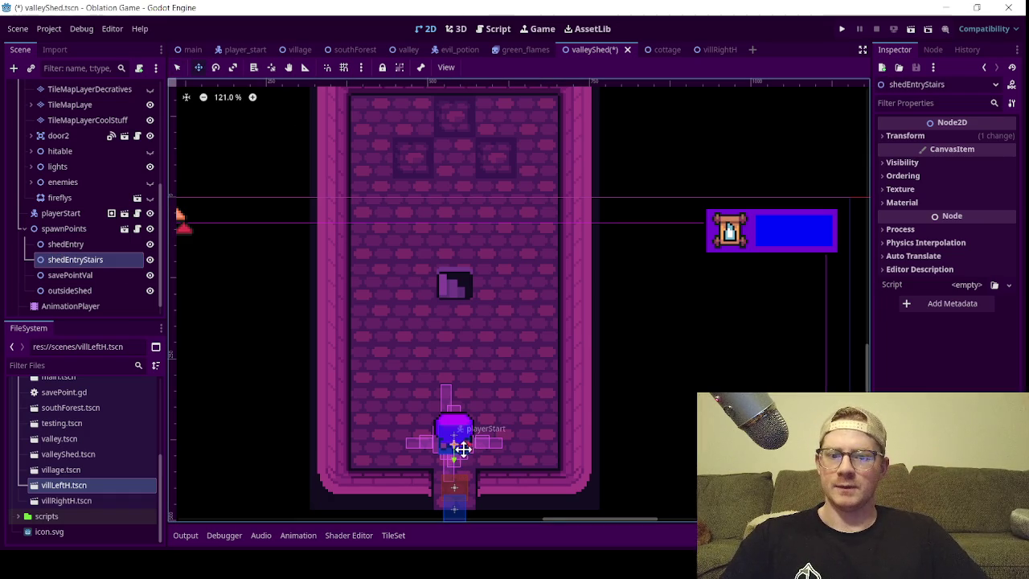
drag(455, 461, 498, 342)
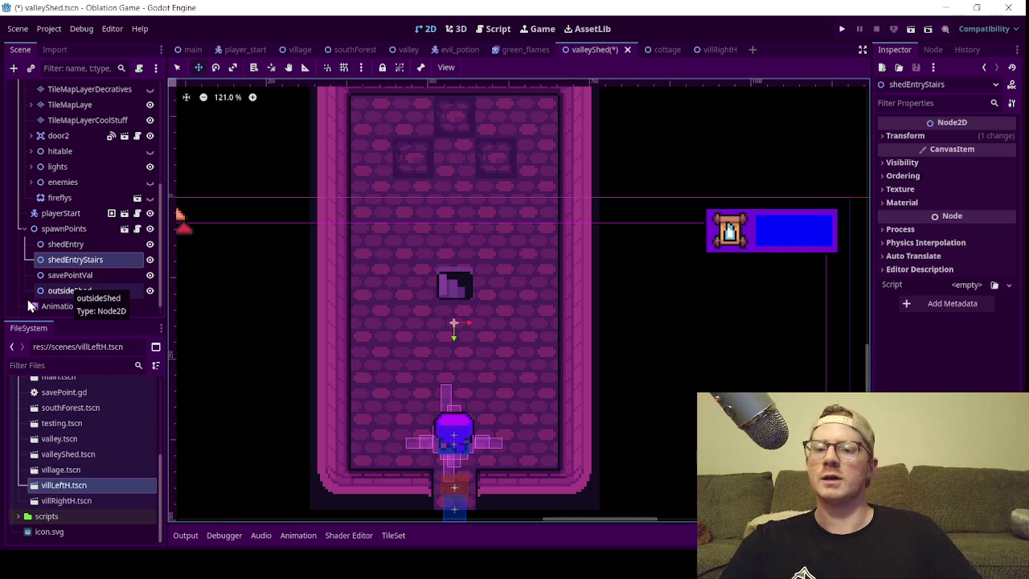
- Place shedEntryStairs just left of the stairs tile and save the valleyShed scene
scroll(489, 319, down, 2)
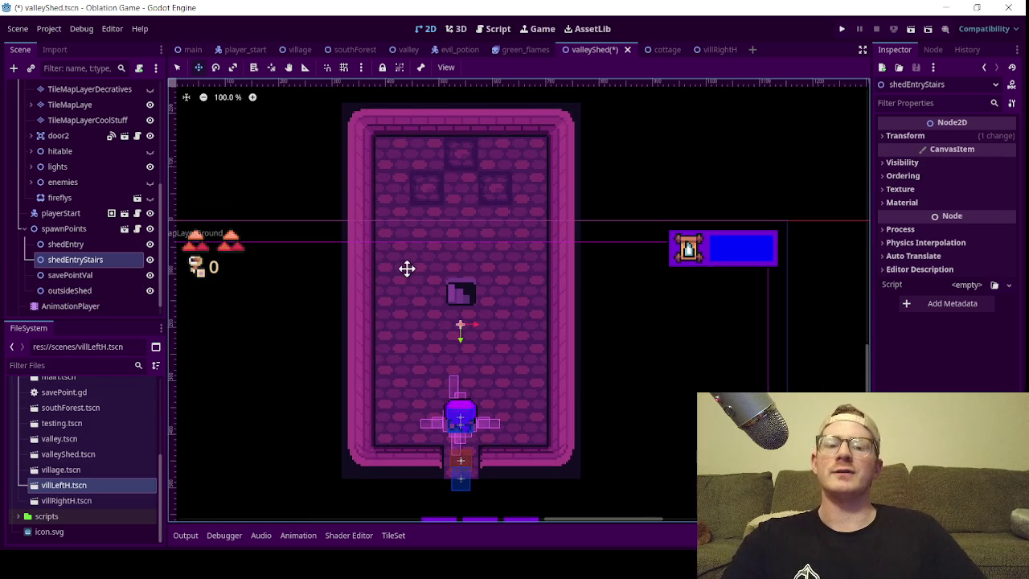
scroll(421, 294, down, 2)
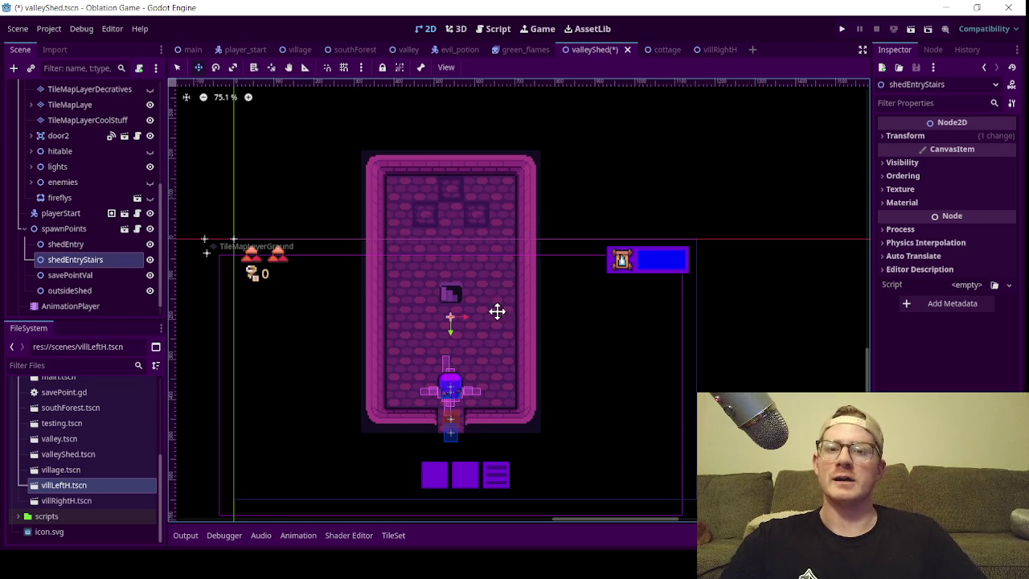
scroll(450, 312, up, 3)
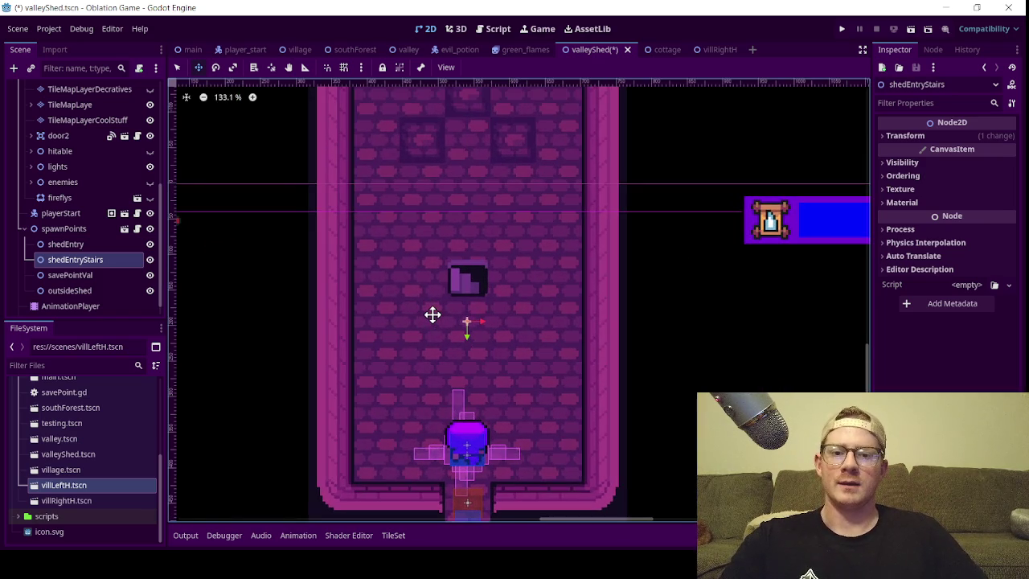
scroll(426, 309, down, 1)
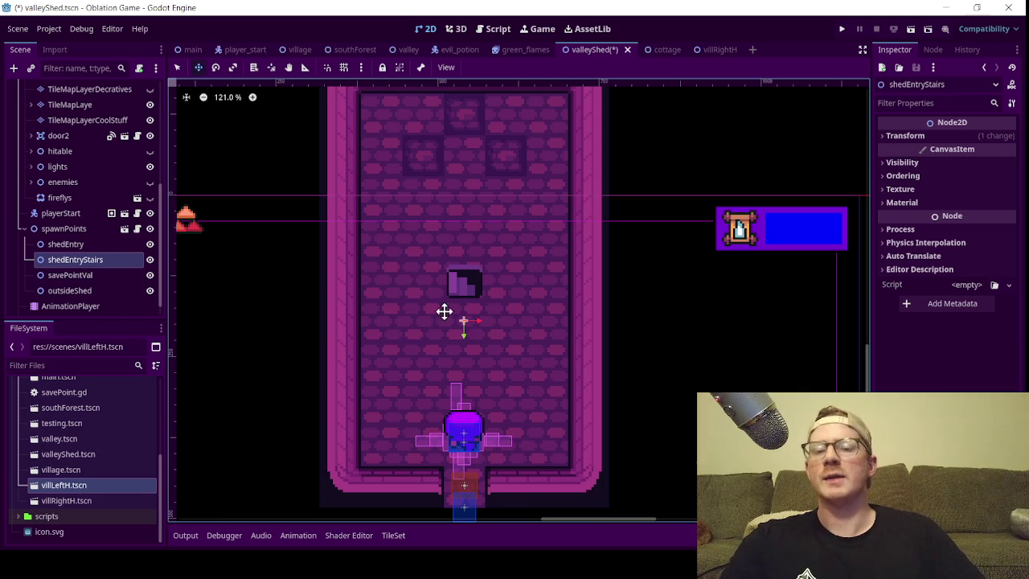
scroll(446, 308, down, 2)
scroll(446, 307, up, 3)
scroll(487, 305, up, 2)
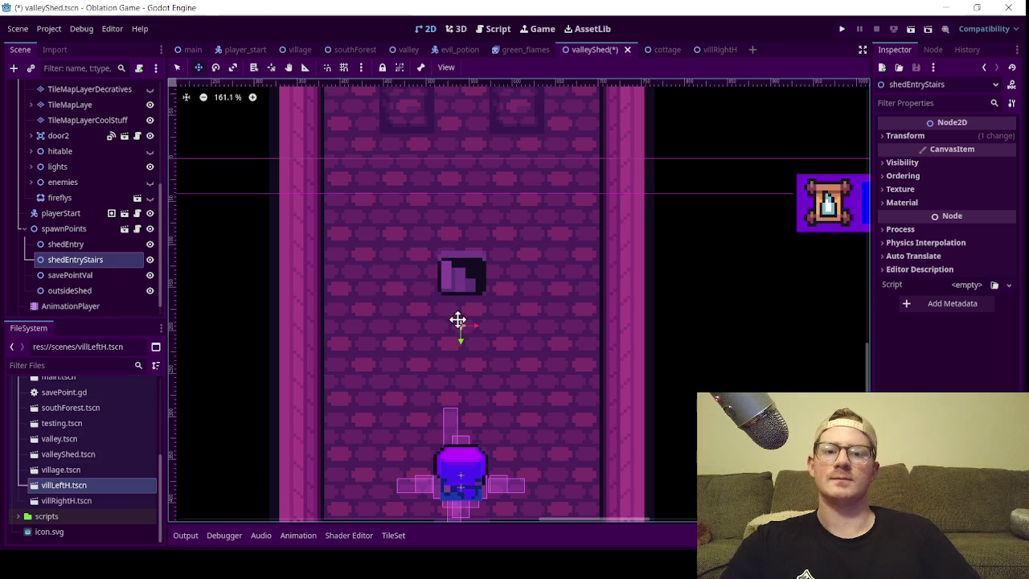
mouse_move(470, 344)
mouse_down()
mouse_move(418, 295)
mouse_move(425, 278)
mouse_up()
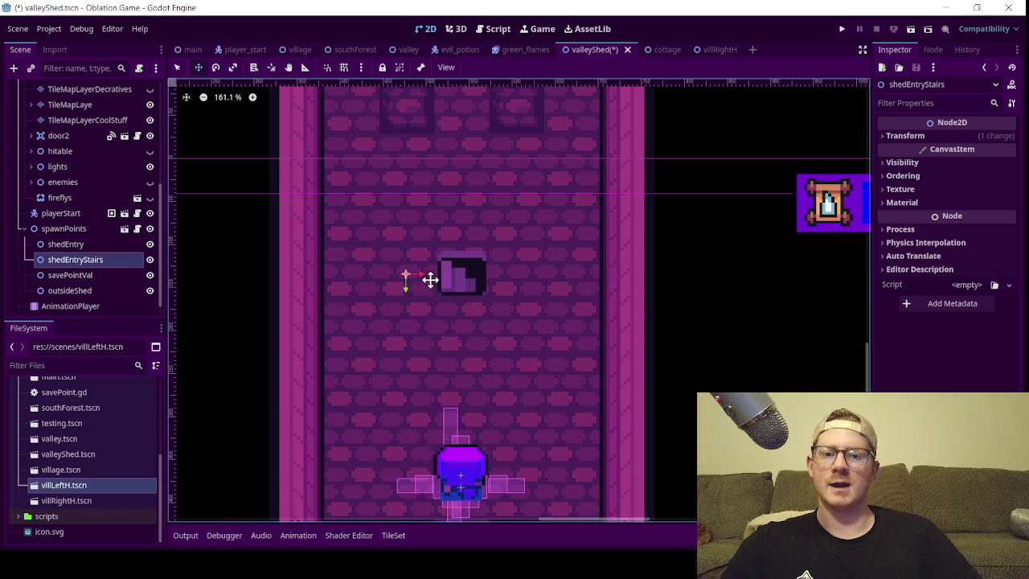
key(ctrl+s)
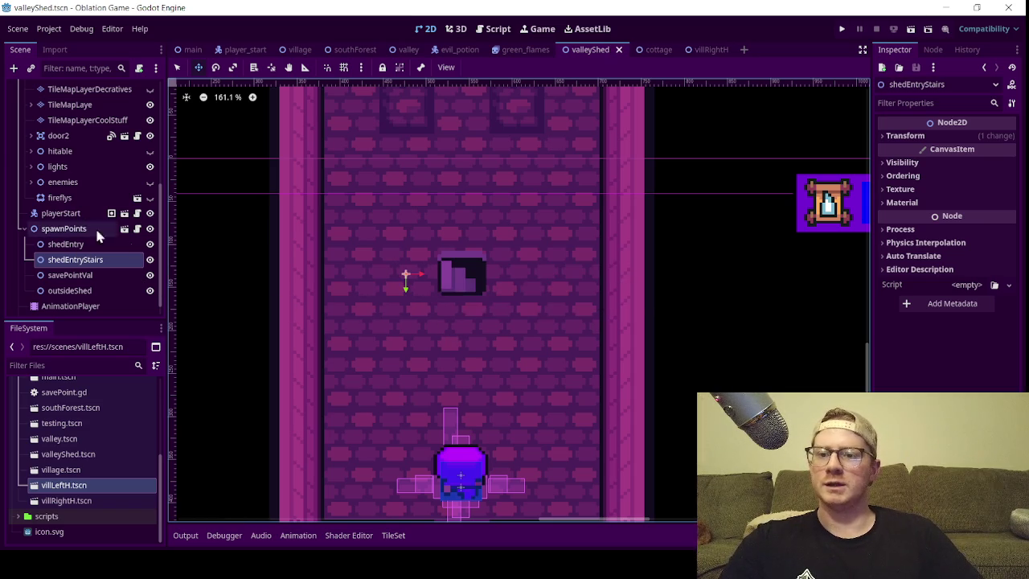
- Duplicate door2 as door3 and move door3 from the doorway onto the mid-room stairs tile
scroll(452, 298, down, 2)
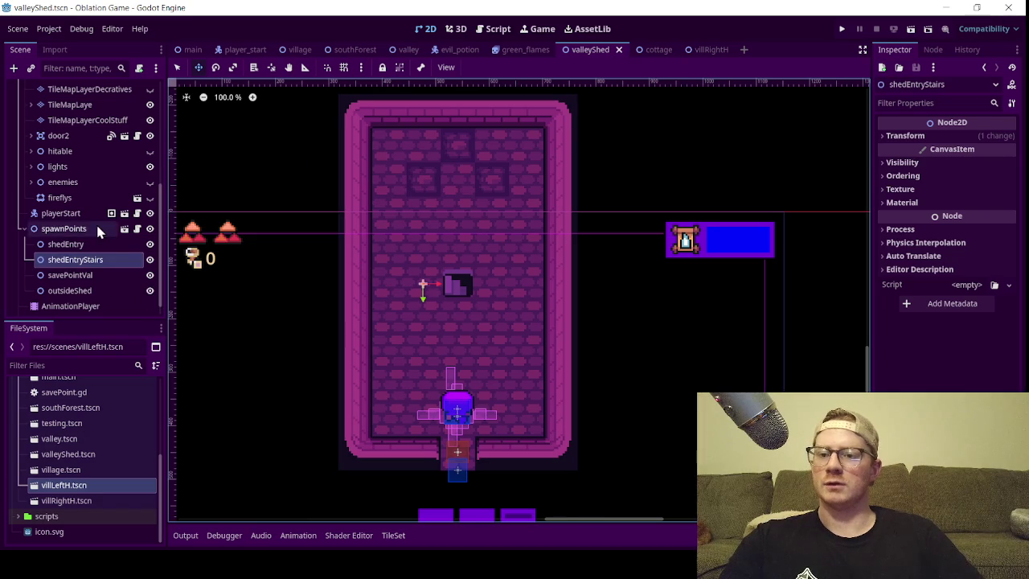
scroll(96, 222, up, 3)
click(58, 223)
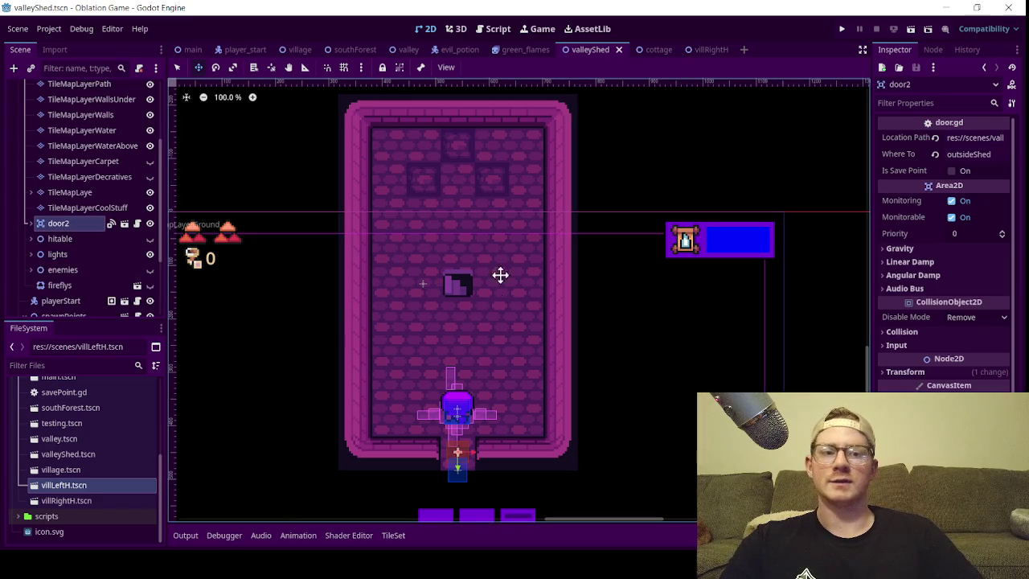
mouse_move(58, 226)
mouse_down()
mouse_move(66, 218)
mouse_move(306, 268)
mouse_up()
key(ctrl+d)
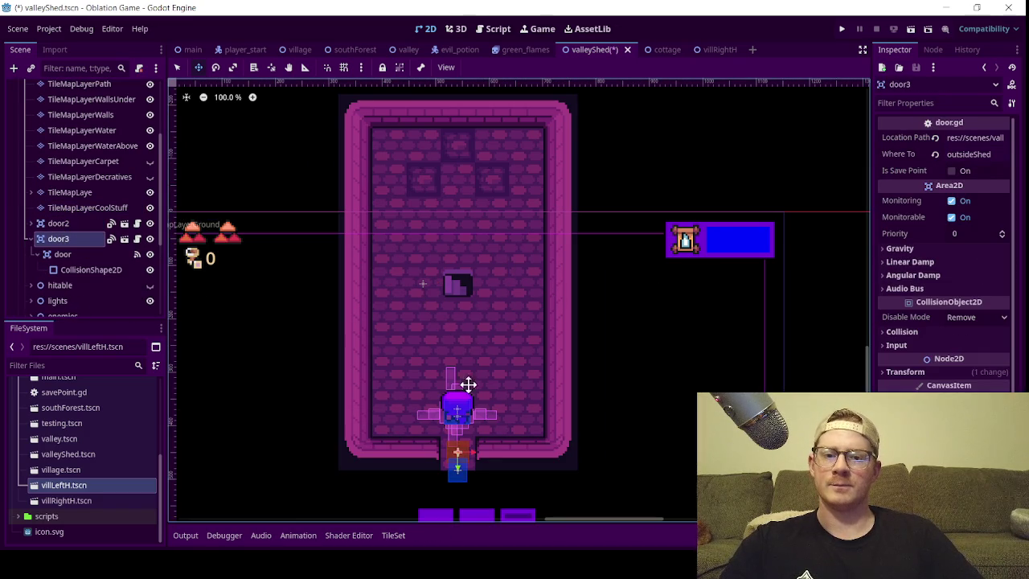
mouse_move(456, 461)
mouse_down()
mouse_move(468, 429)
mouse_move(454, 273)
mouse_up()
scroll(449, 261, up, 5)
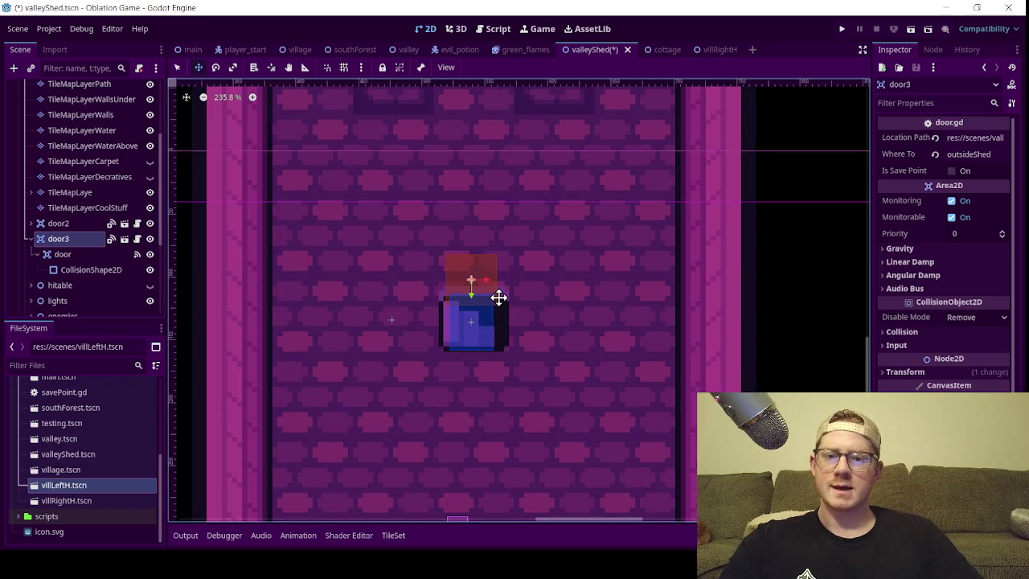
- Set door3's Where To value to underShed
click(968, 154)
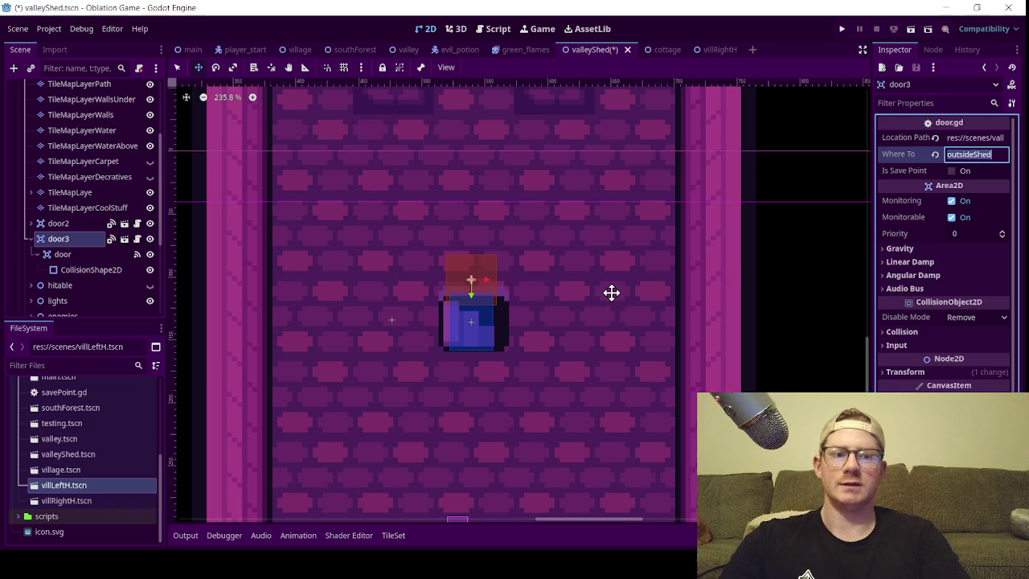
text(under)
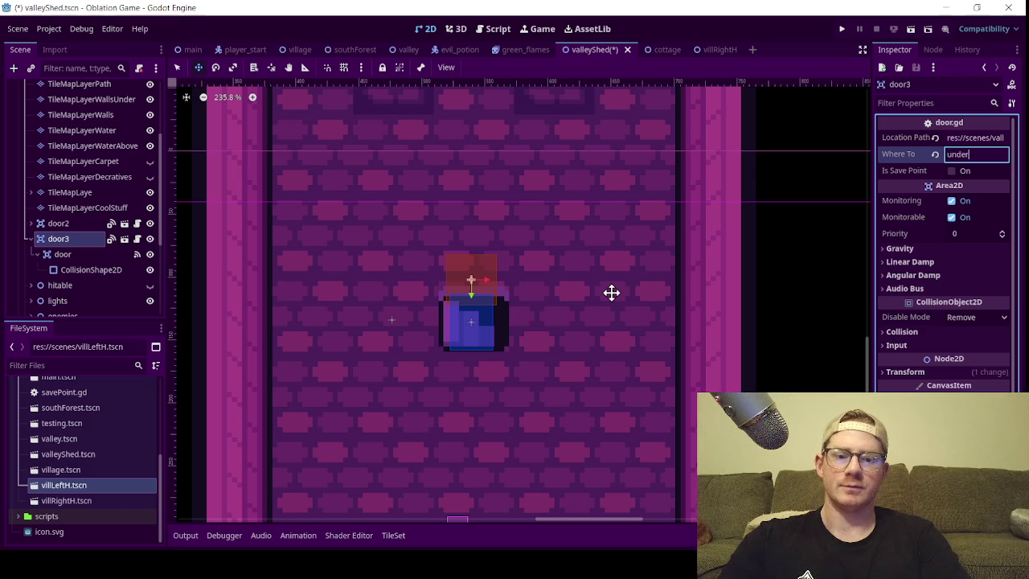
text(Shed)
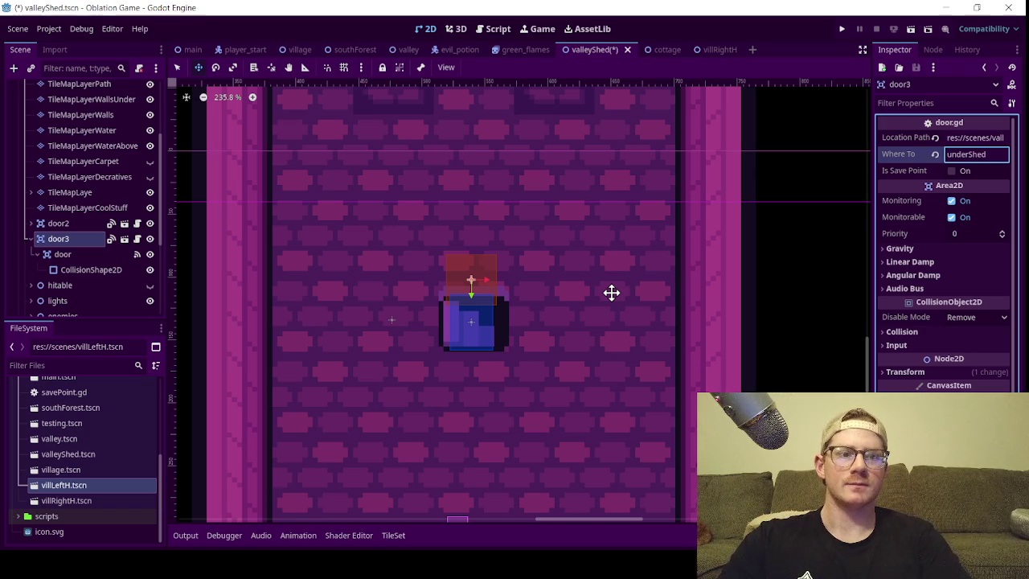
double_click(971, 153)
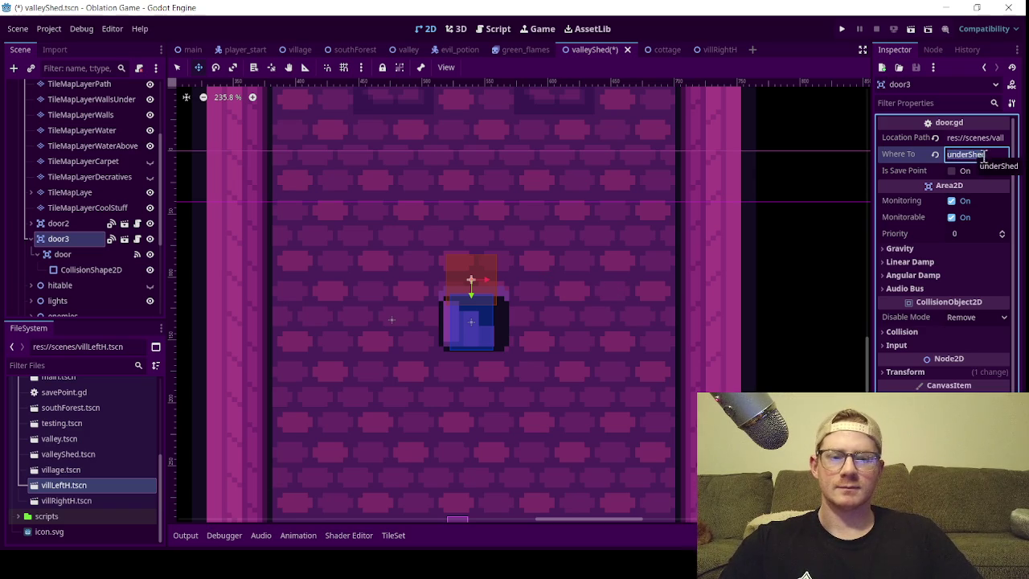
click(988, 152)
- Change door3's Location Path to res://scenes/underShed.tscn
click(977, 138)
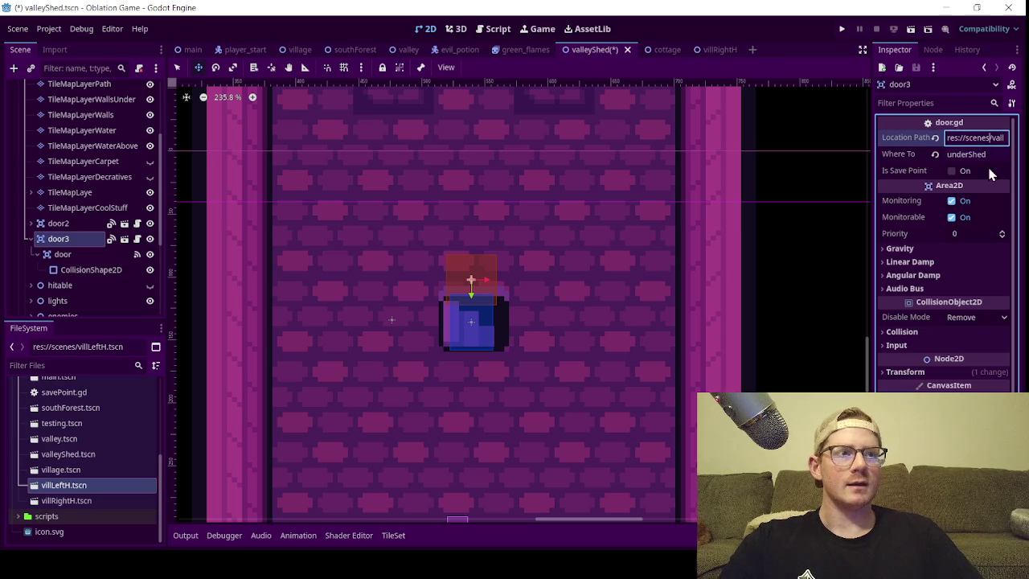
text(ey.tscn)
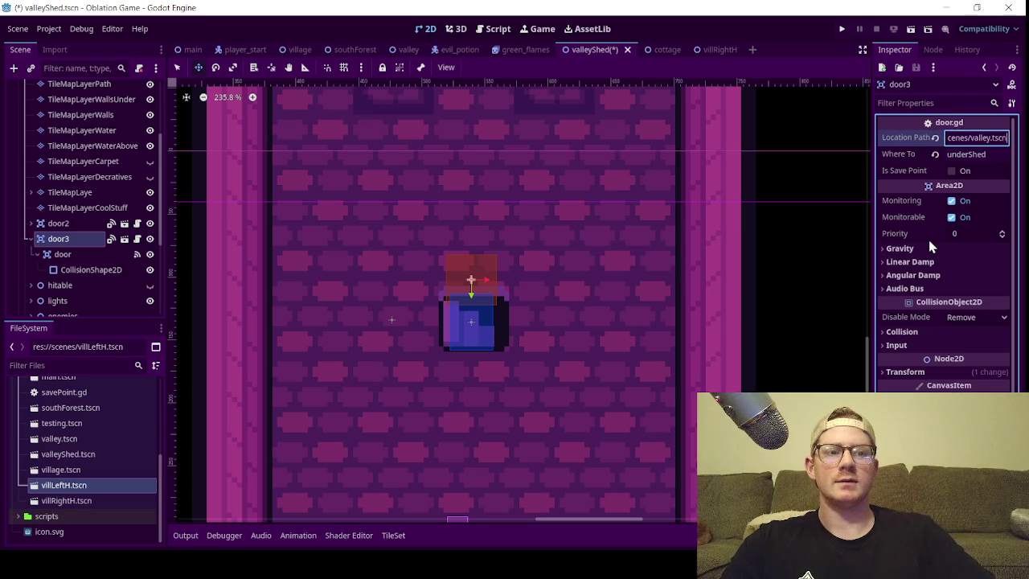
double_click(978, 140)
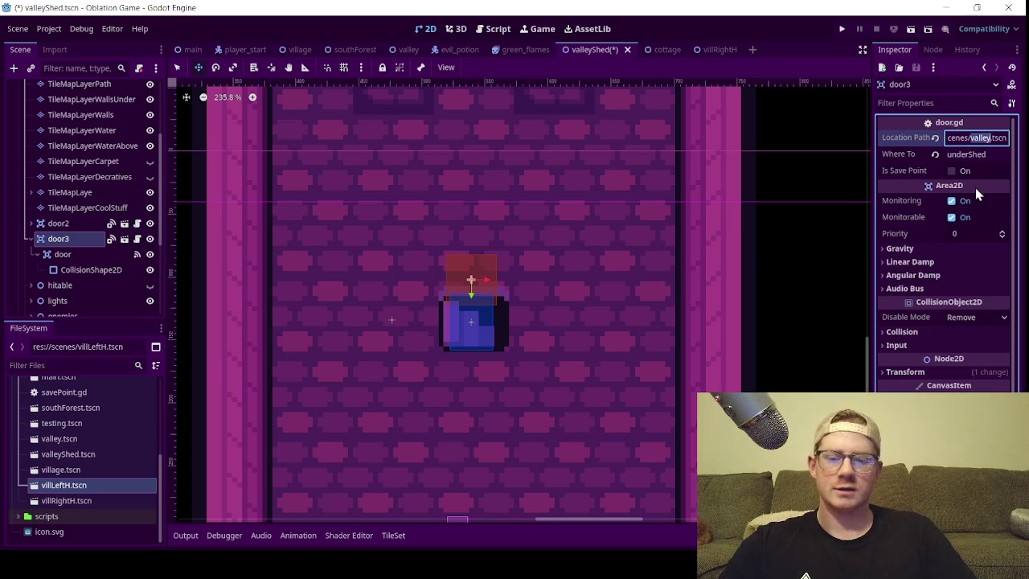
text(enes/underShed)
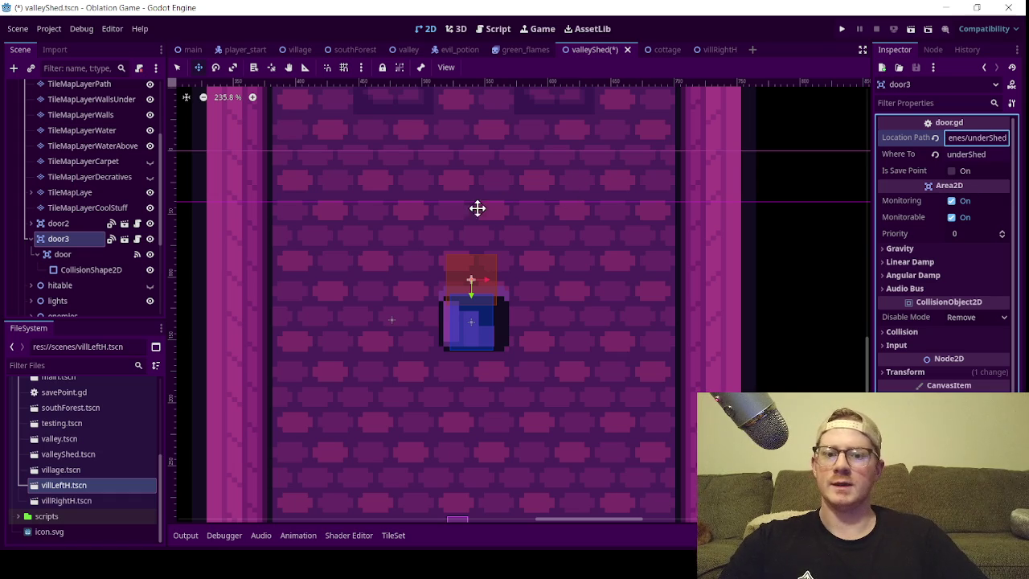
scroll(478, 207, down, 5)
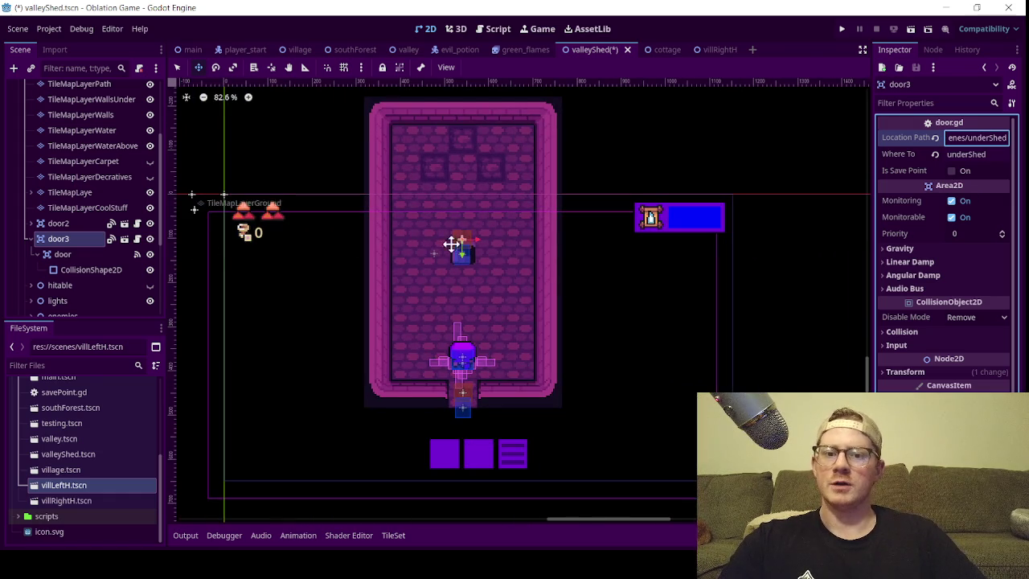
- Review door3's underShed destination settings in the Inspector and save the valleyShed scene
scroll(461, 236, up, 5)
scroll(442, 201, down, 6)
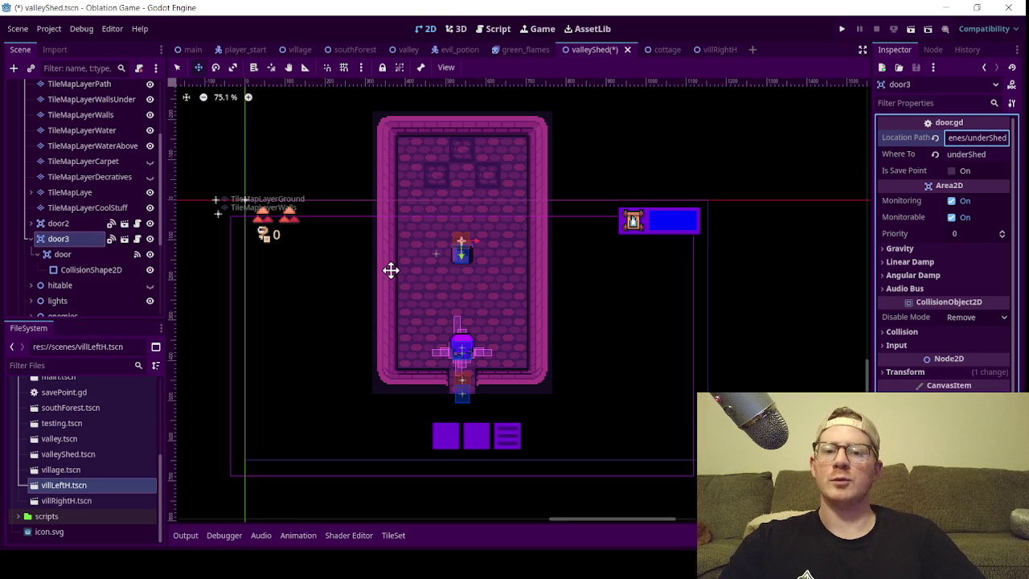
scroll(391, 272, down, 1)
scroll(392, 271, up, 3)
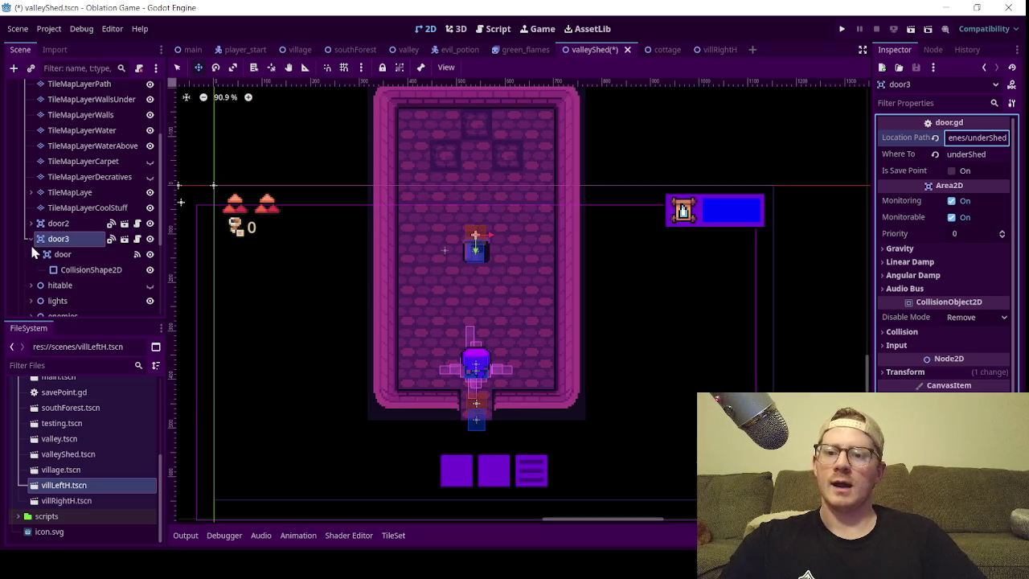
scroll(408, 254, down, 1)
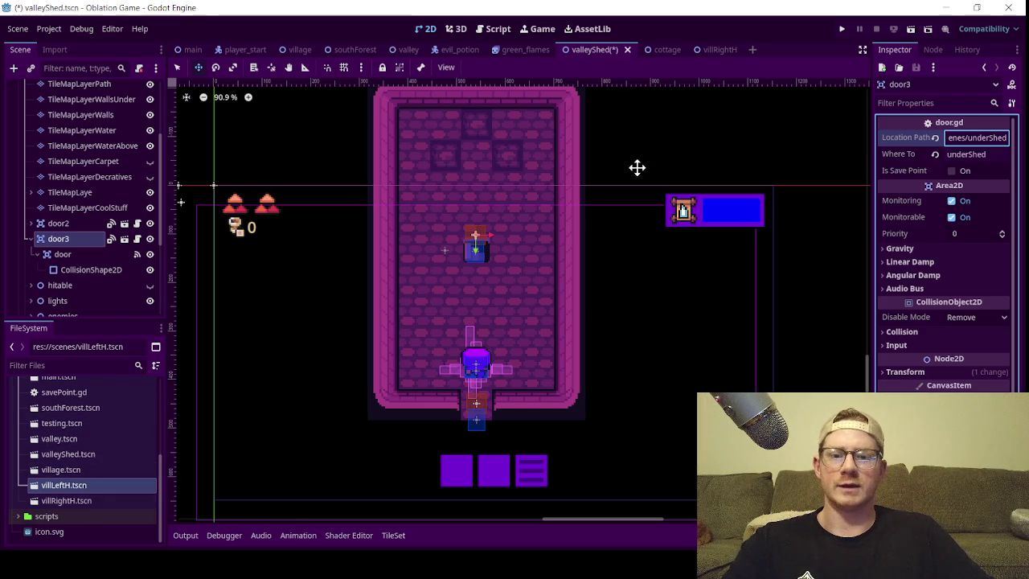
key(ctrl+s)
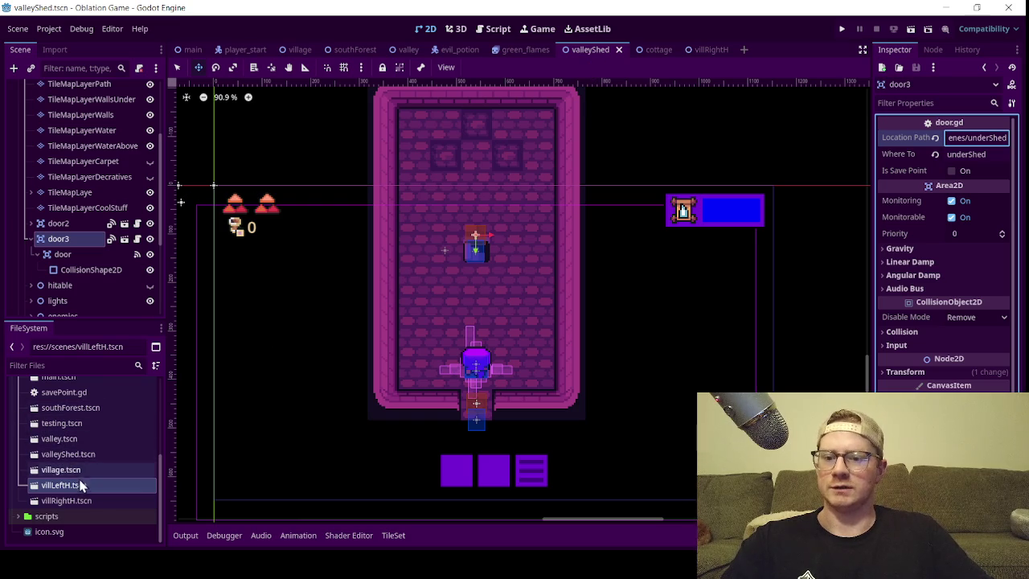
- Duplicate valleyShed.tscn in the FileSystem dock as underShed.tscn
click(85, 455)
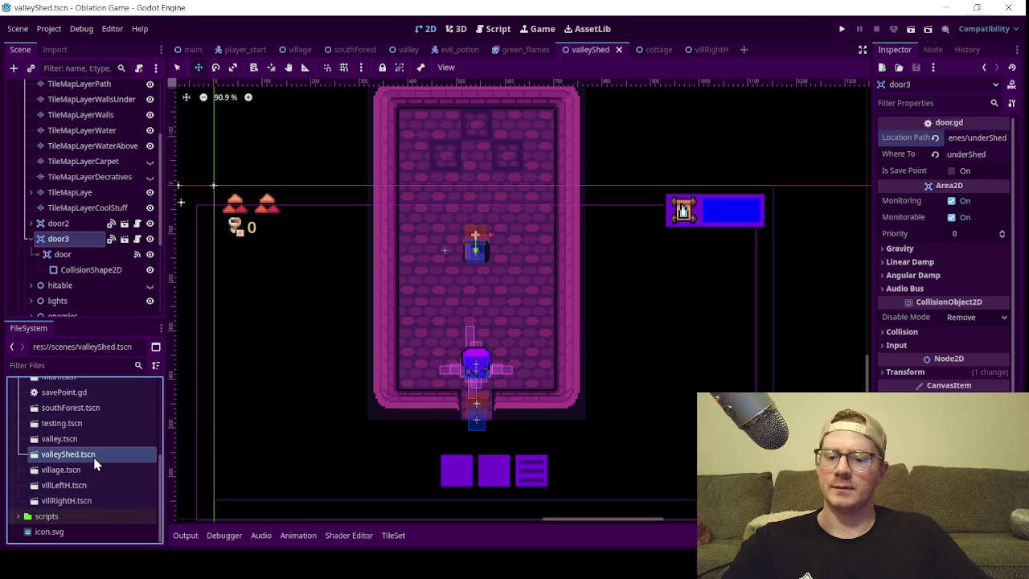
key(ctrl+d)
text(underShed.tscn)
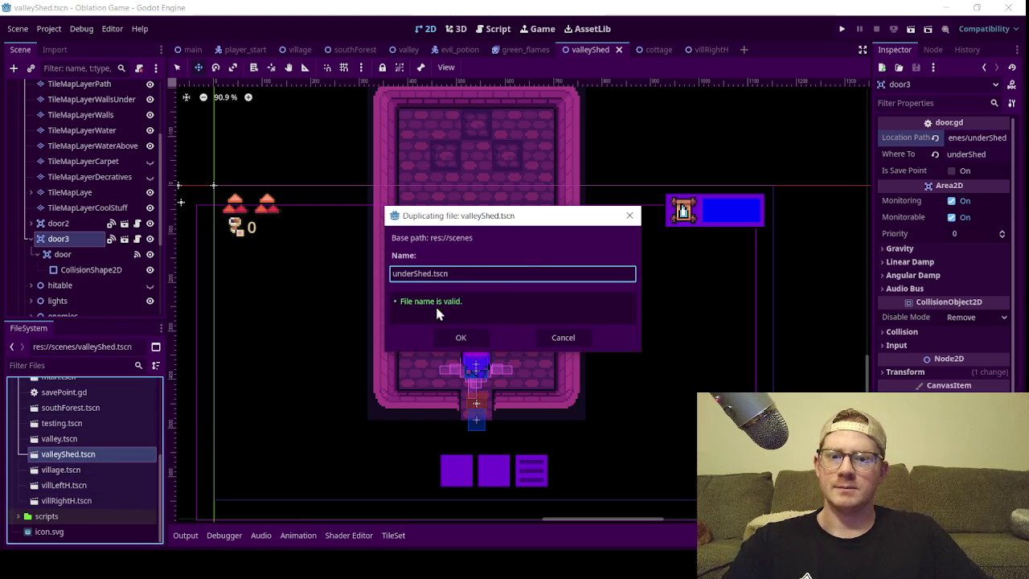
click(459, 338)
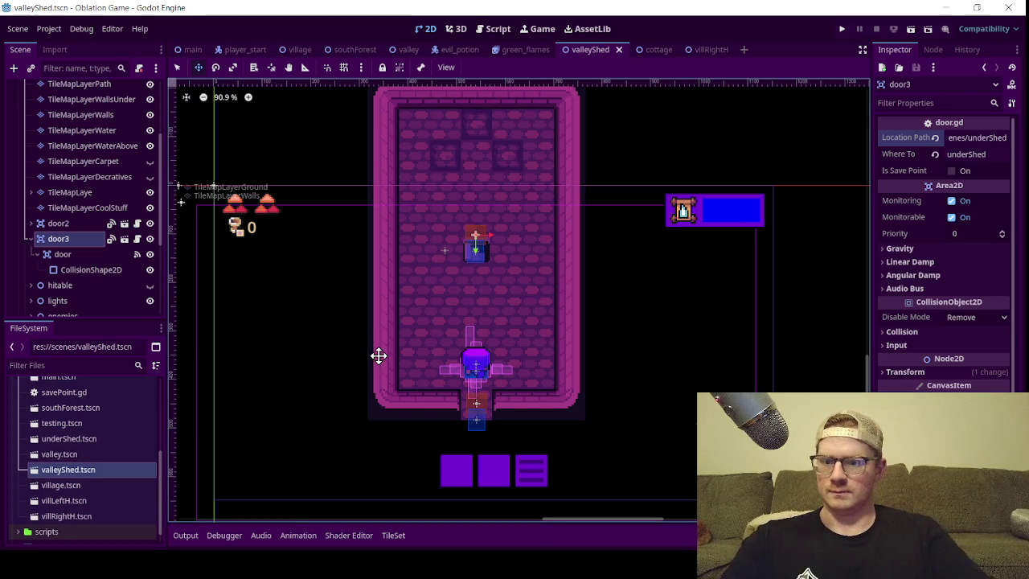
scroll(64, 477, up, 2)
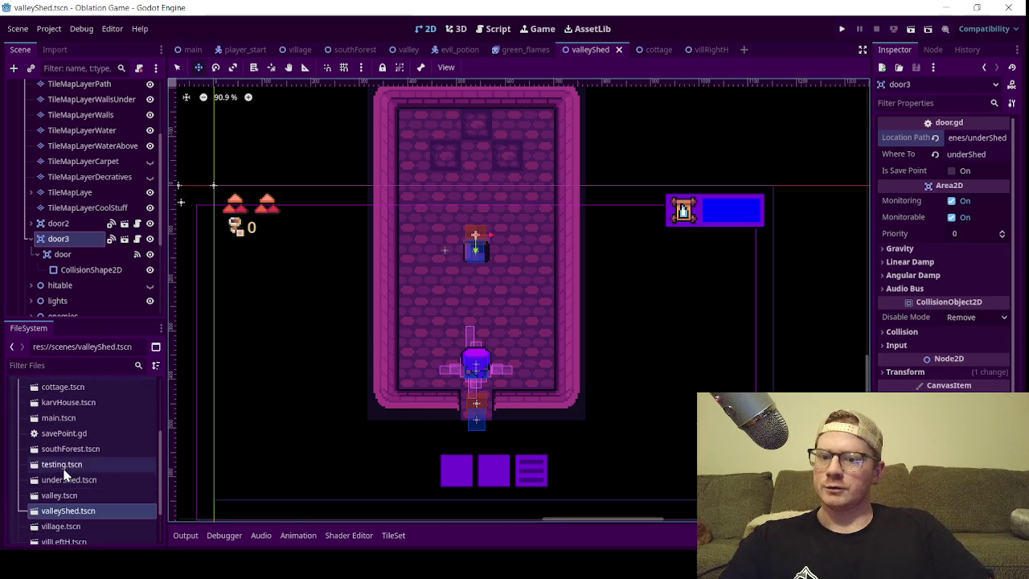
scroll(64, 477, up, 1)
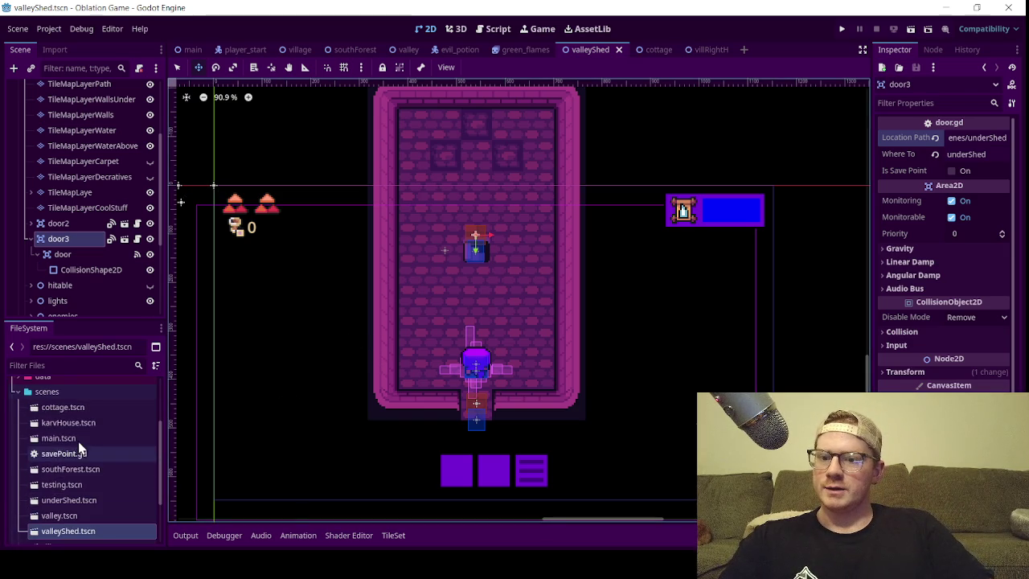
- Open underShed.tscn for editing in its own scene tab
double_click(88, 503)
scroll(488, 254, down, 5)
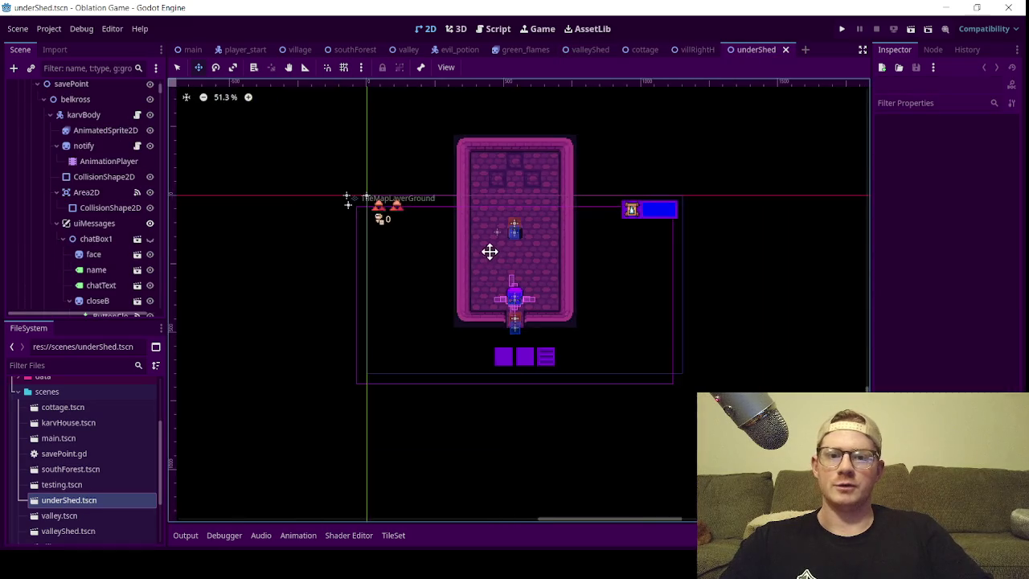
scroll(488, 254, up, 2)
scroll(533, 279, up, 2)
scroll(534, 279, up, 1)
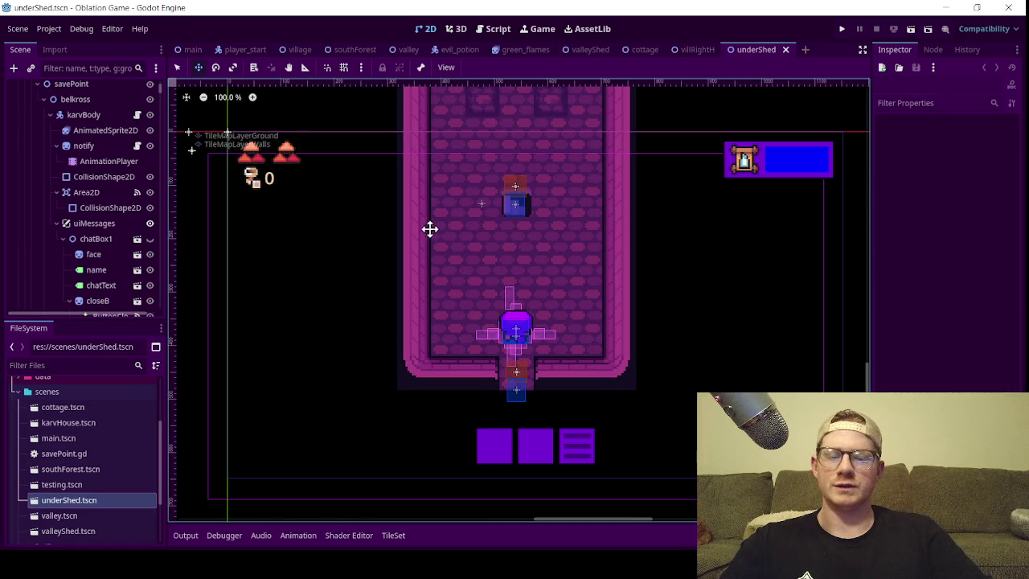
scroll(426, 225, down, 4)
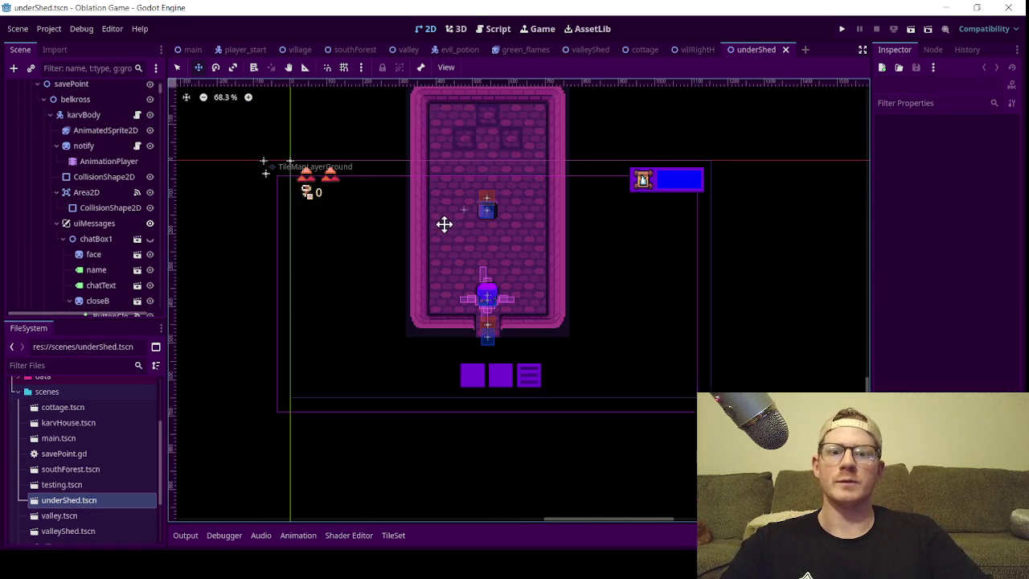
scroll(123, 149, up, 3)
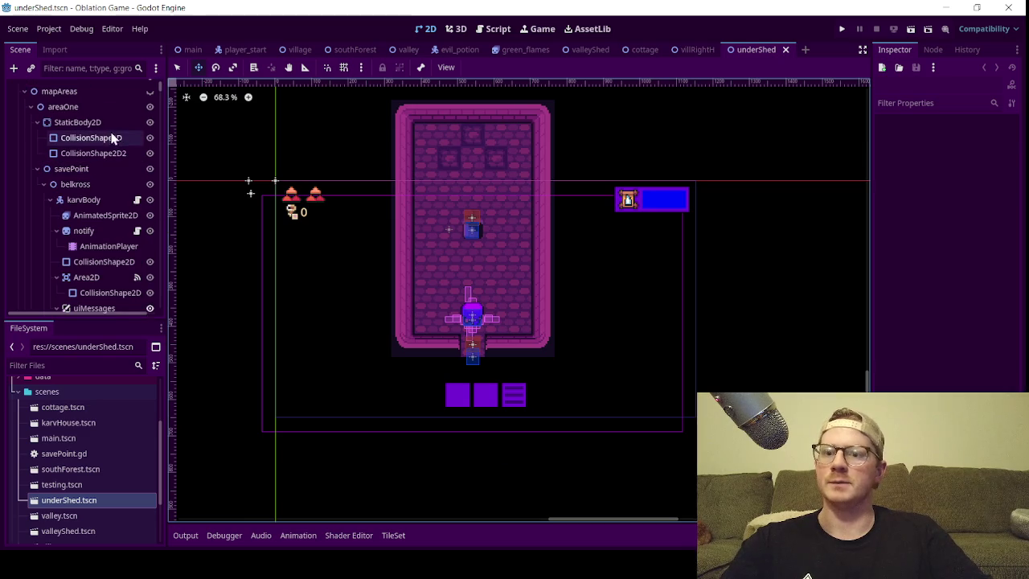
scroll(53, 134, up, 1)
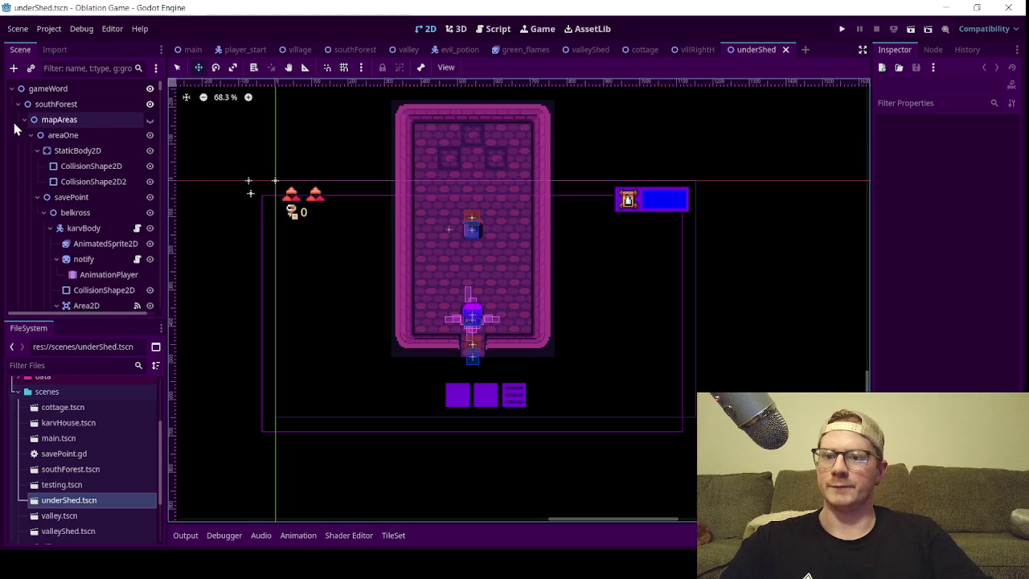
- Collapse the mapAreas and map branches and select the playerStart node
click(23, 119)
click(22, 135)
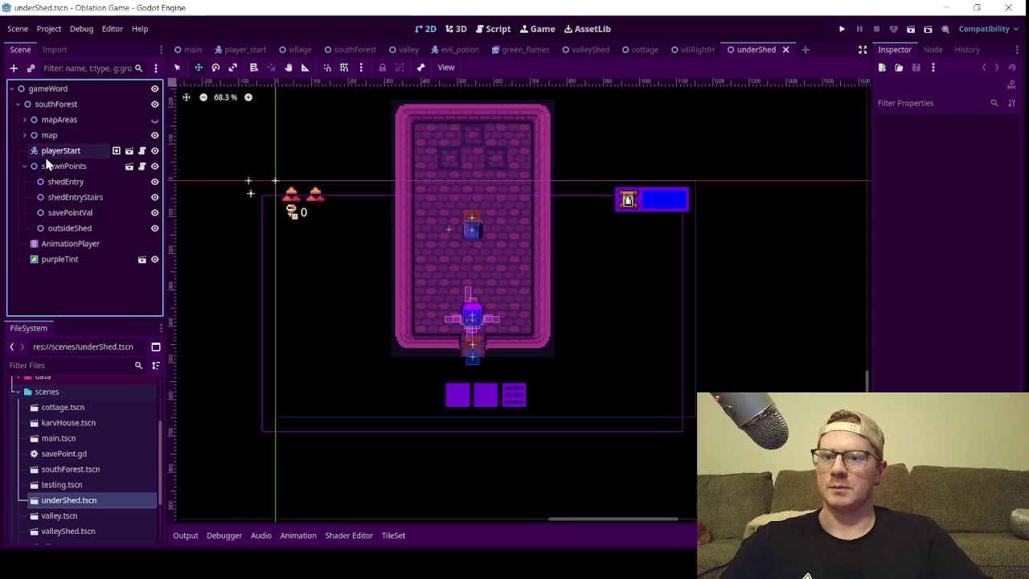
click(50, 150)
- Move playerStart out of the room to the right, collapse spawnPoints, and save underShed
drag(472, 318, 771, 238)
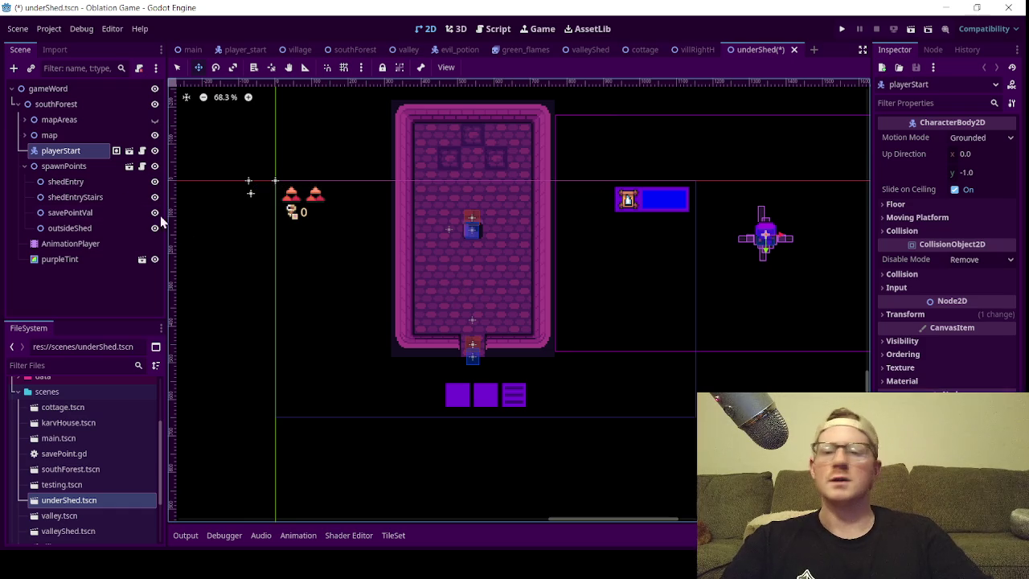
click(24, 166)
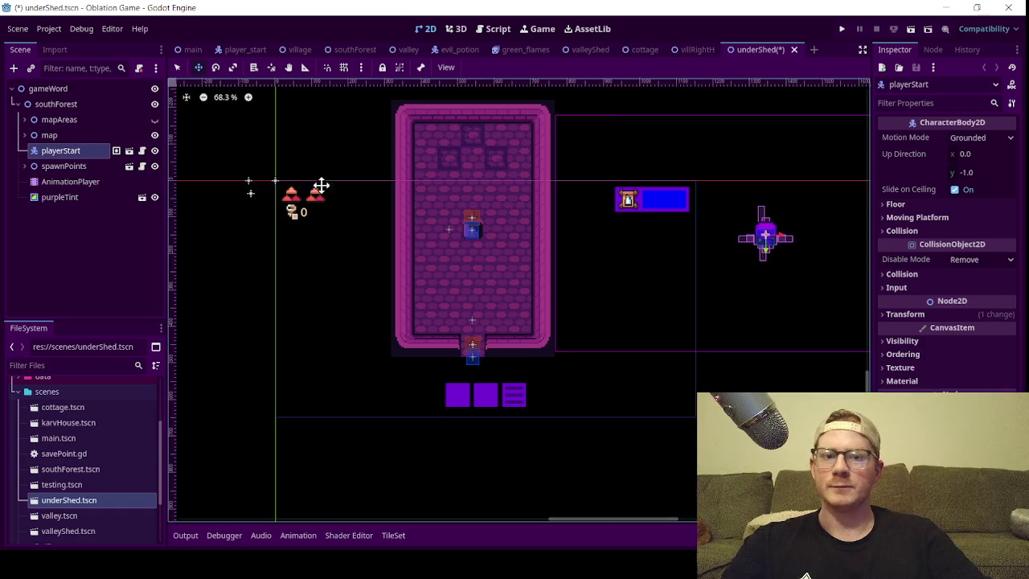
key(ctrl+s)
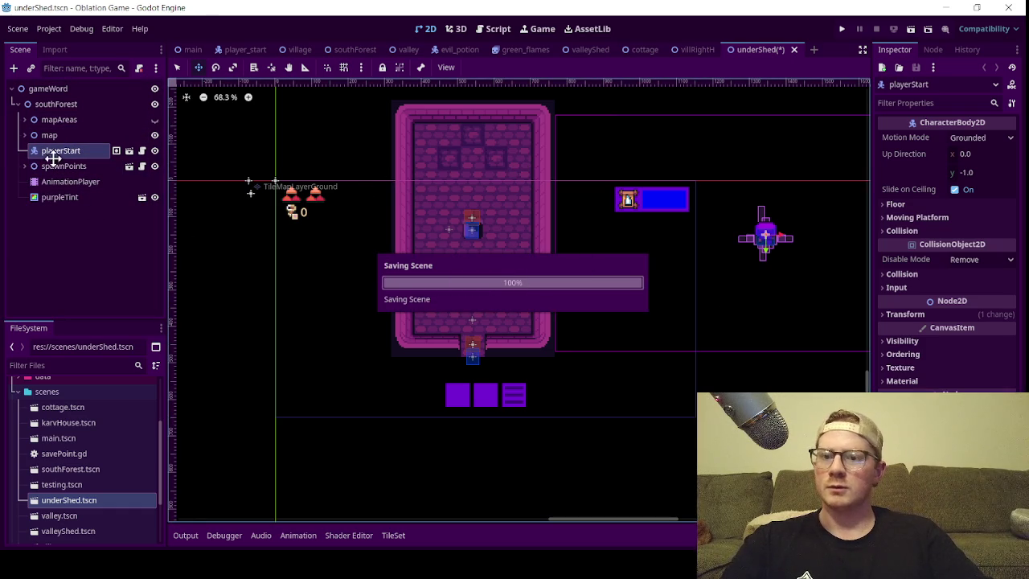
- Expand map, make TileMapLayerWalls the edited layer, and choose the tile Selection tool
click(23, 136)
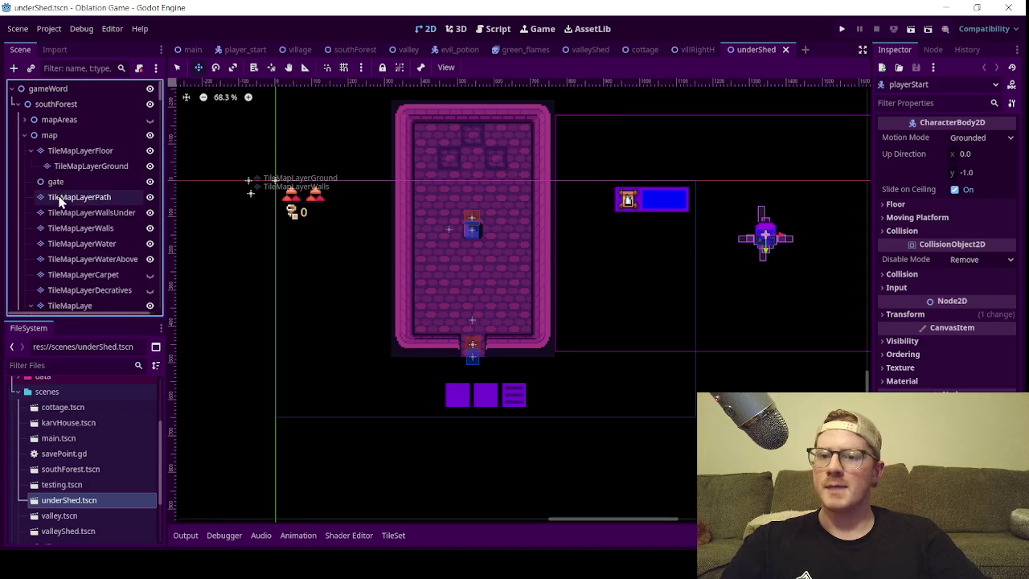
scroll(57, 234, down, 2)
click(30, 250)
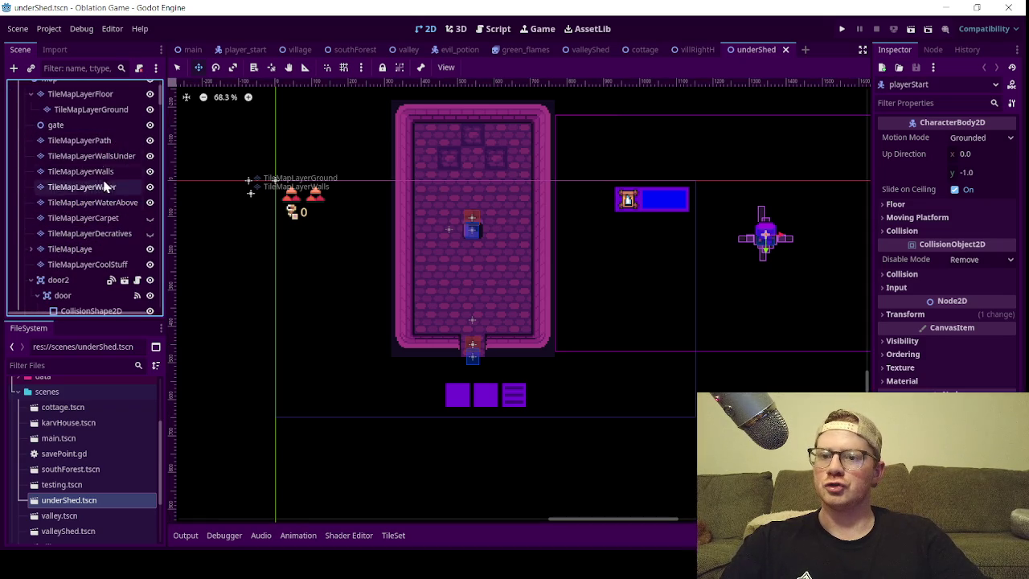
click(99, 140)
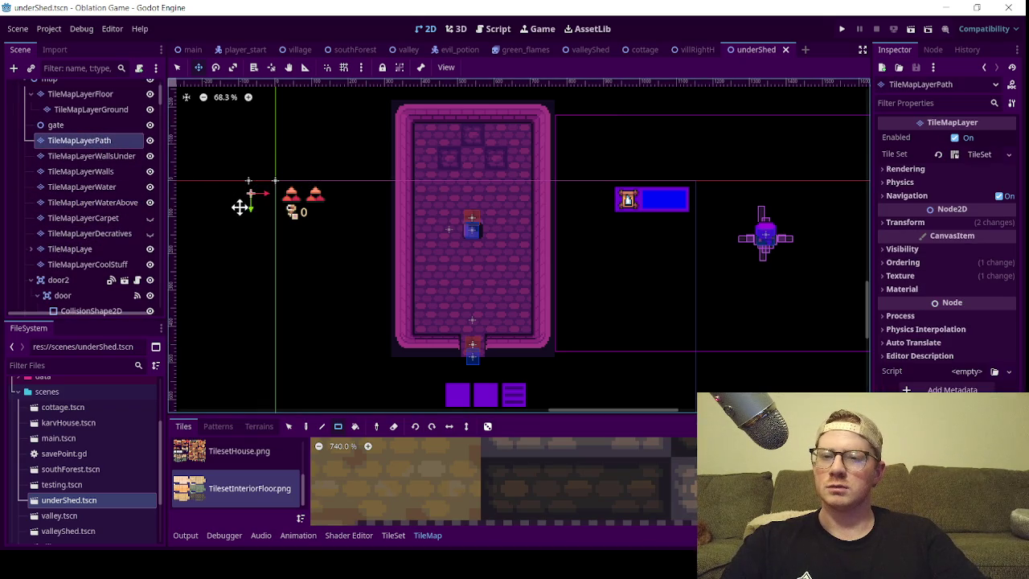
click(115, 187)
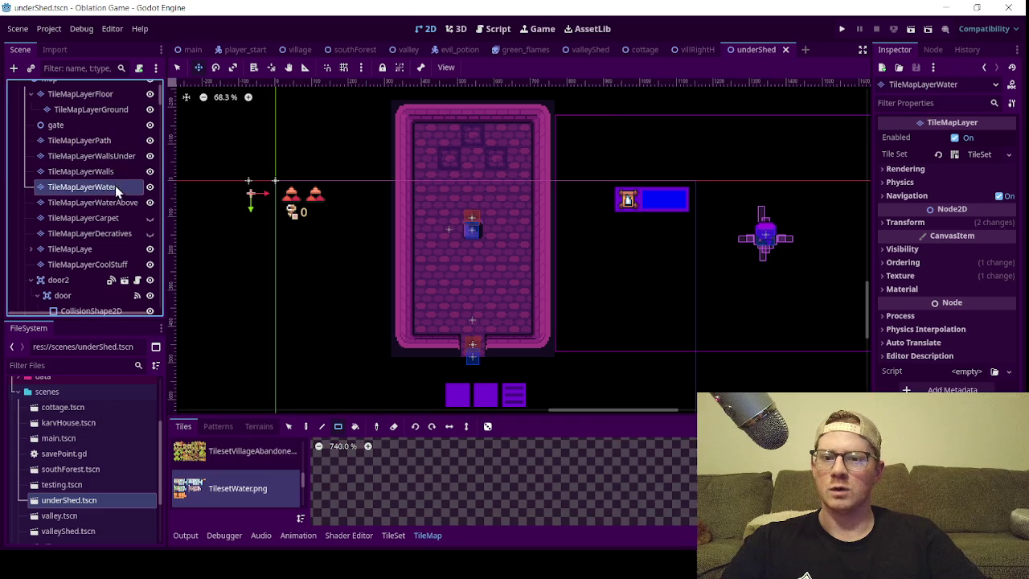
click(114, 173)
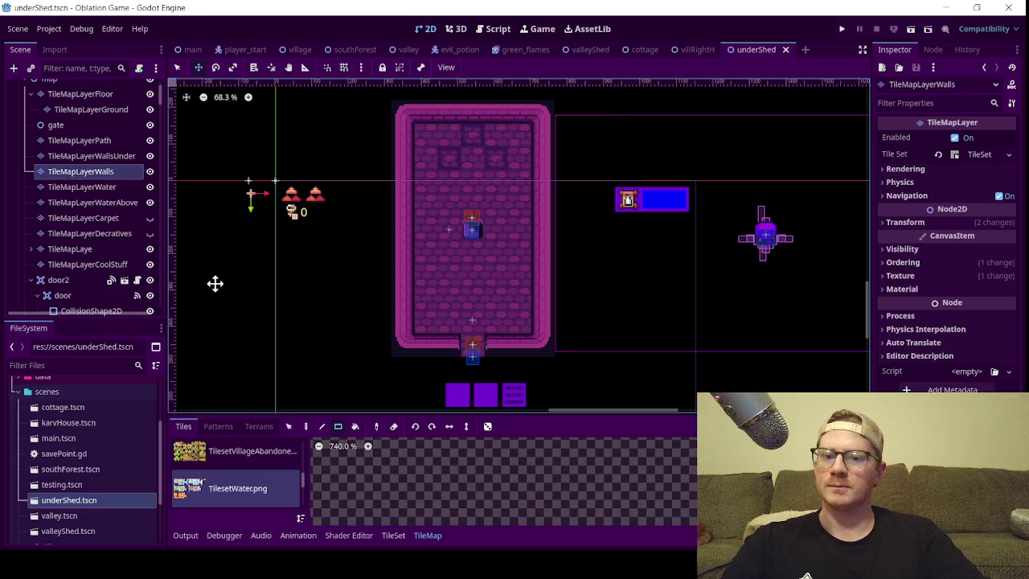
click(288, 426)
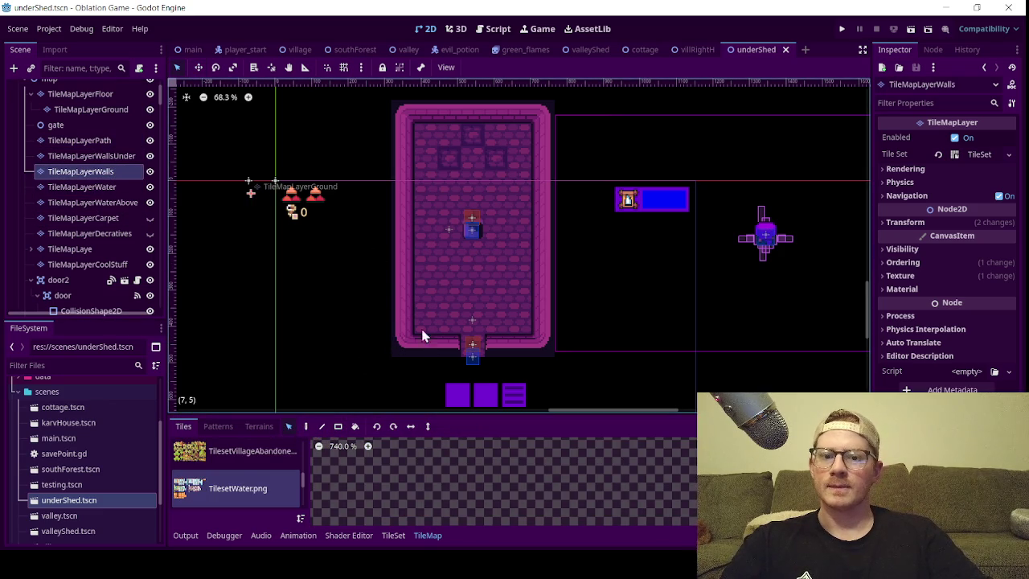
- Select the wall tile columns and shift the right wall one tile inward
mouse_move(410, 340)
mouse_down()
mouse_move(400, 144)
mouse_move(418, 150)
mouse_up()
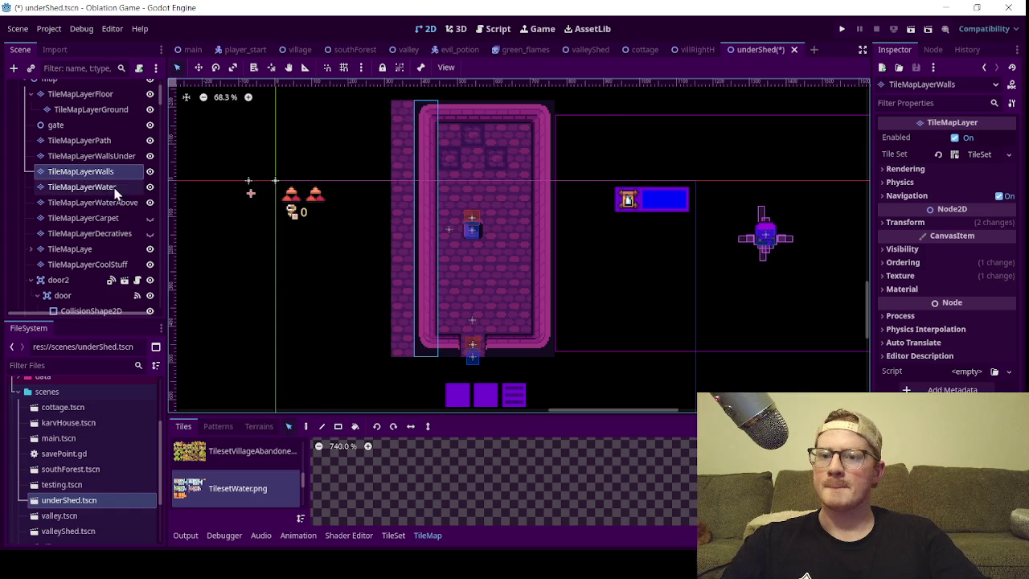
click(542, 344)
mouse_move(542, 345)
mouse_down()
mouse_move(533, 124)
mouse_move(551, 356)
mouse_move(540, 273)
mouse_move(544, 346)
mouse_up()
click(554, 385)
mouse_move(554, 381)
mouse_down()
mouse_move(523, 119)
mouse_move(534, 110)
mouse_up()
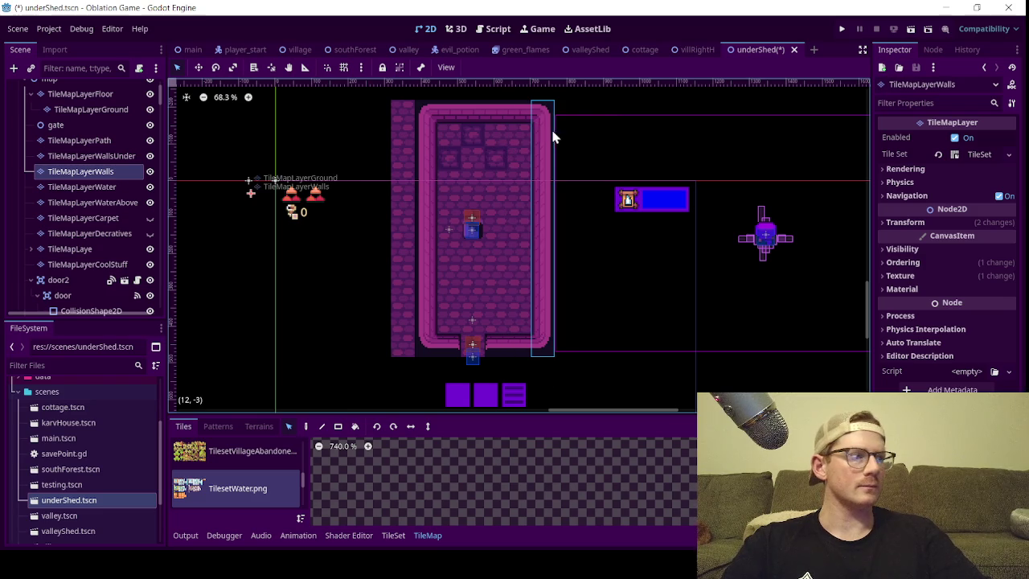
drag(547, 207, 528, 210)
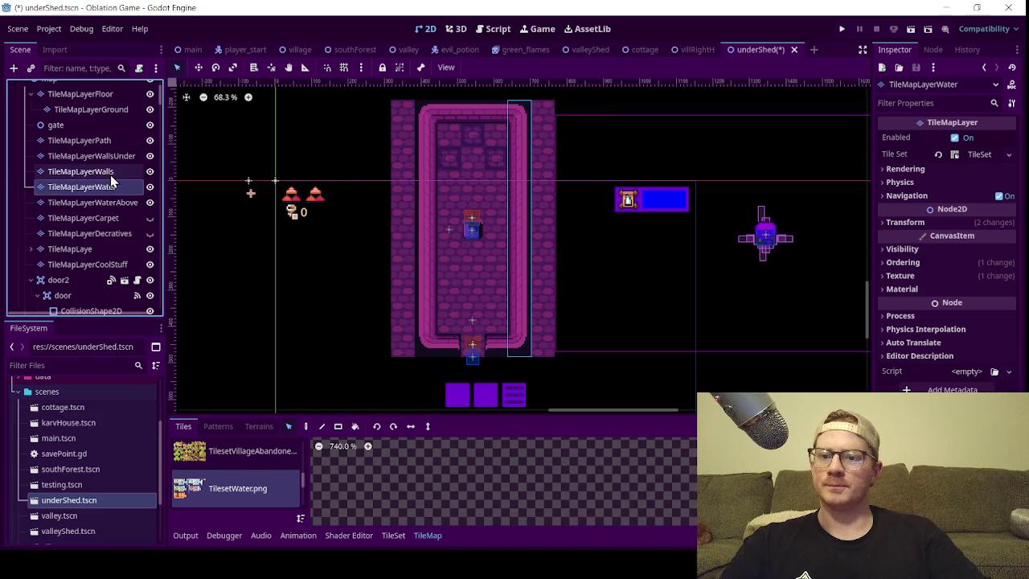
- Switch the tile source to TilesetWallSimple and pick a wall tile from the atlas
scroll(225, 472, down, 1)
scroll(402, 483, down, 10)
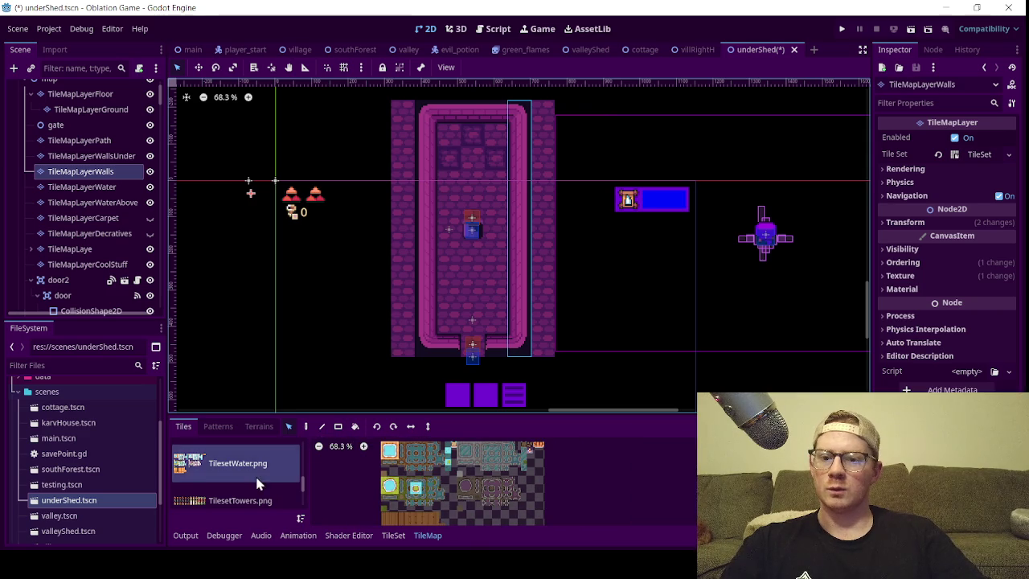
scroll(248, 471, down, 2)
scroll(229, 487, down, 3)
click(218, 457)
scroll(484, 497, up, 5)
scroll(430, 503, up, 4)
click(508, 476)
drag(465, 338, 495, 344)
- Paint a rectangle of wall tiles across the bottom doorway to seal it
click(338, 431)
click(519, 482)
click(454, 349)
drag(454, 349, 493, 347)
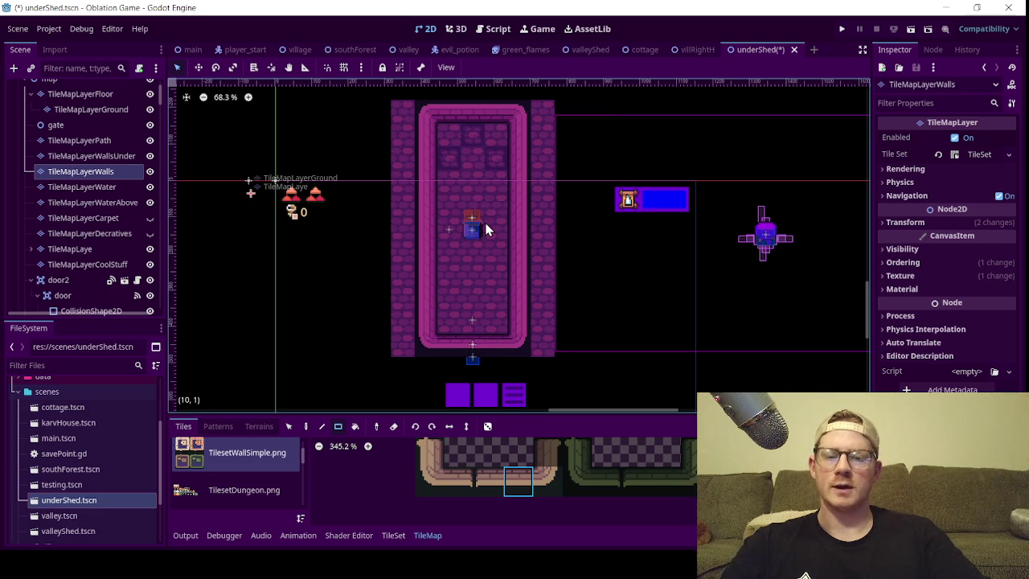
- Repaint the room's top-left wall corner with a corner tile from TilesetWallSimple
scroll(485, 229, down, 1)
drag(486, 223, 493, 286)
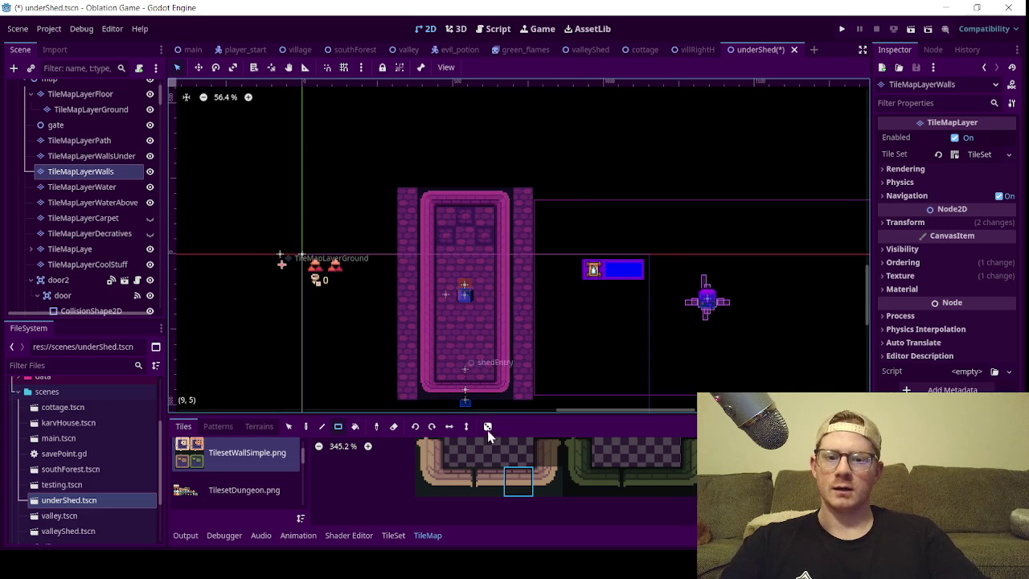
scroll(482, 465, up, 3)
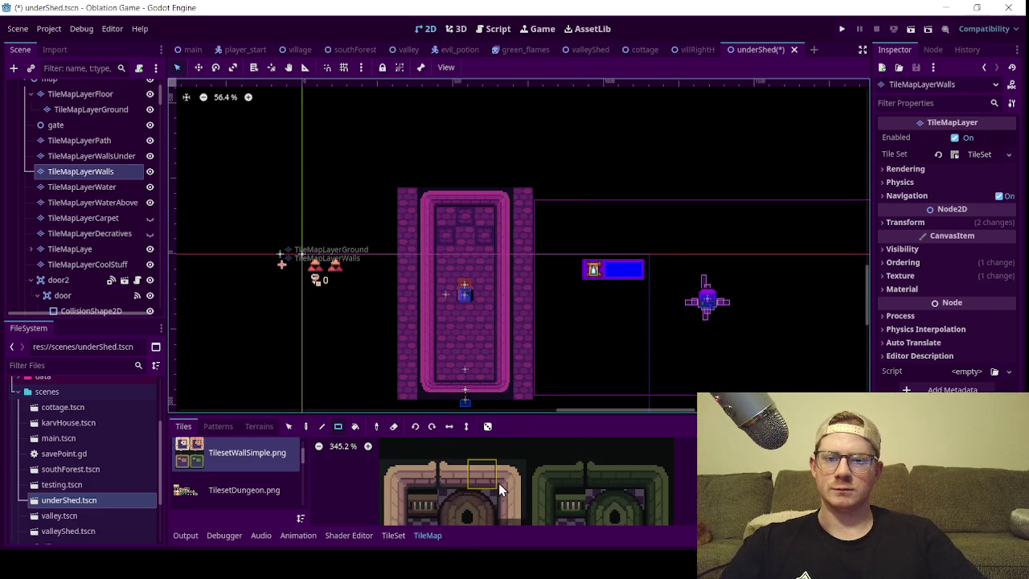
click(506, 477)
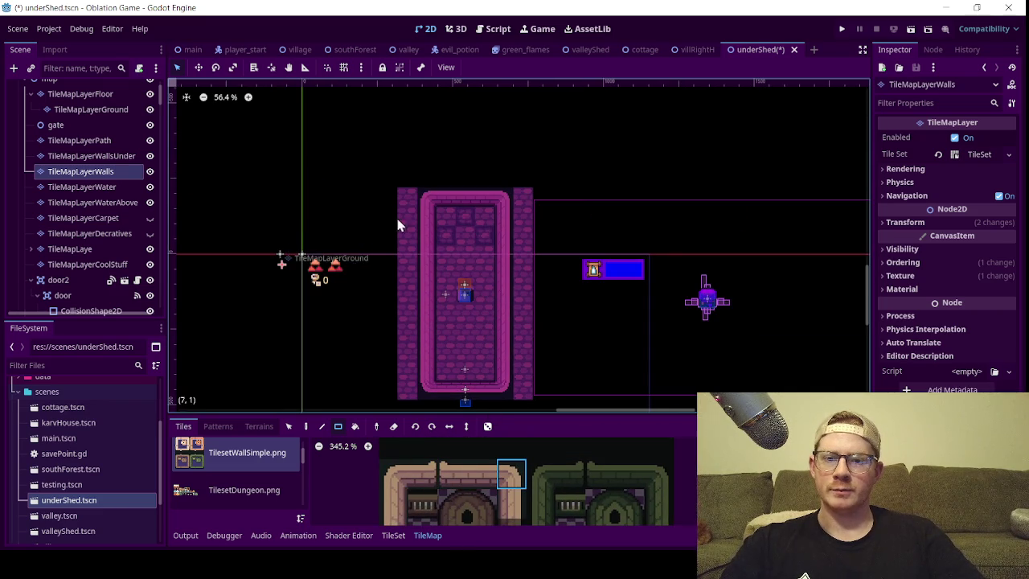
click(424, 196)
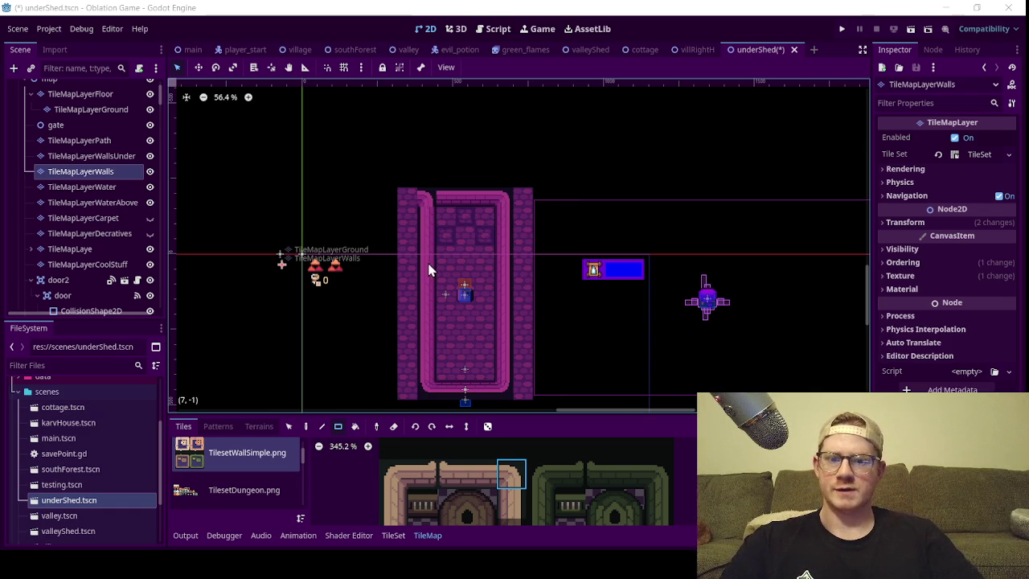
click(401, 482)
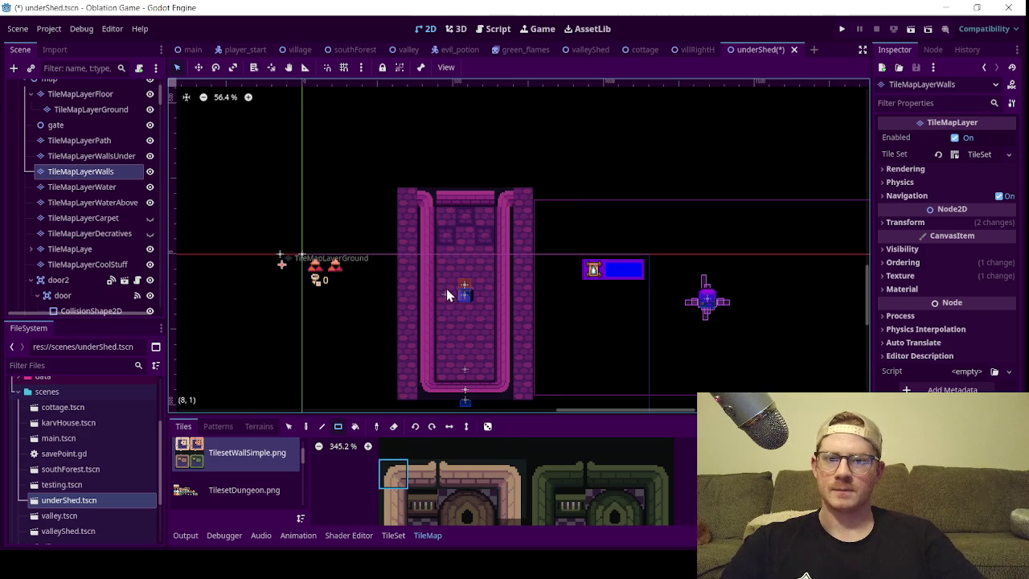
scroll(92, 128, up, 2)
click(88, 137)
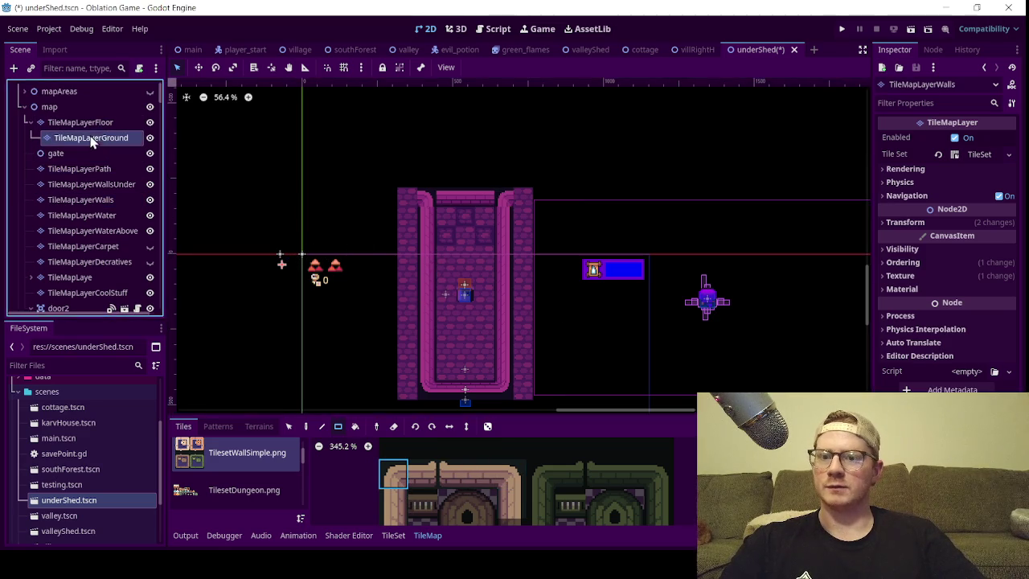
- Erase the room's left and right wall columns and the leftover top-left wall tile
click(393, 426)
drag(403, 208, 395, 382)
click(414, 198)
drag(526, 195, 540, 394)
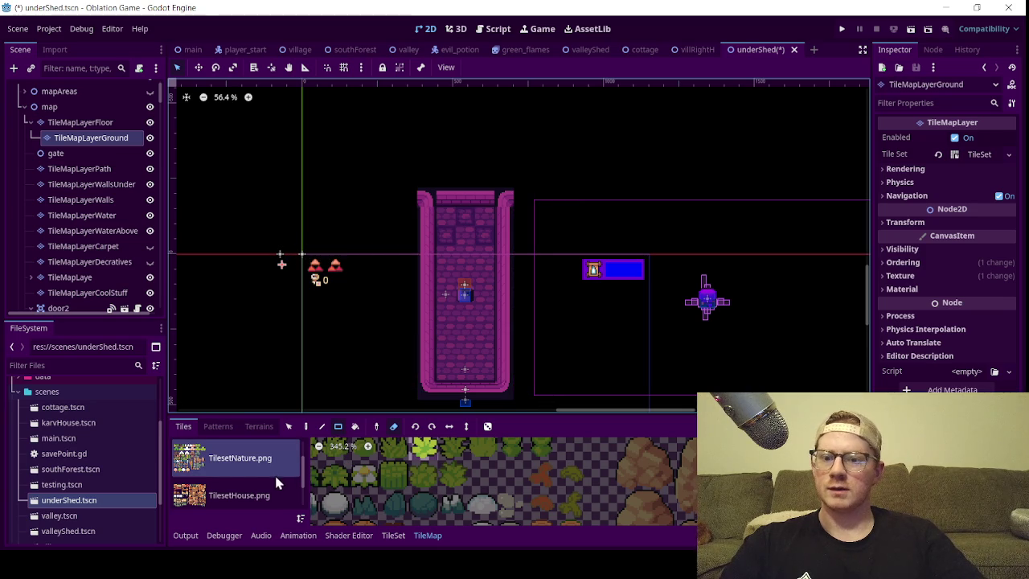
- Paint a three-tile row of dark TilesetInteriorFloor tiles along the top wall
click(250, 459)
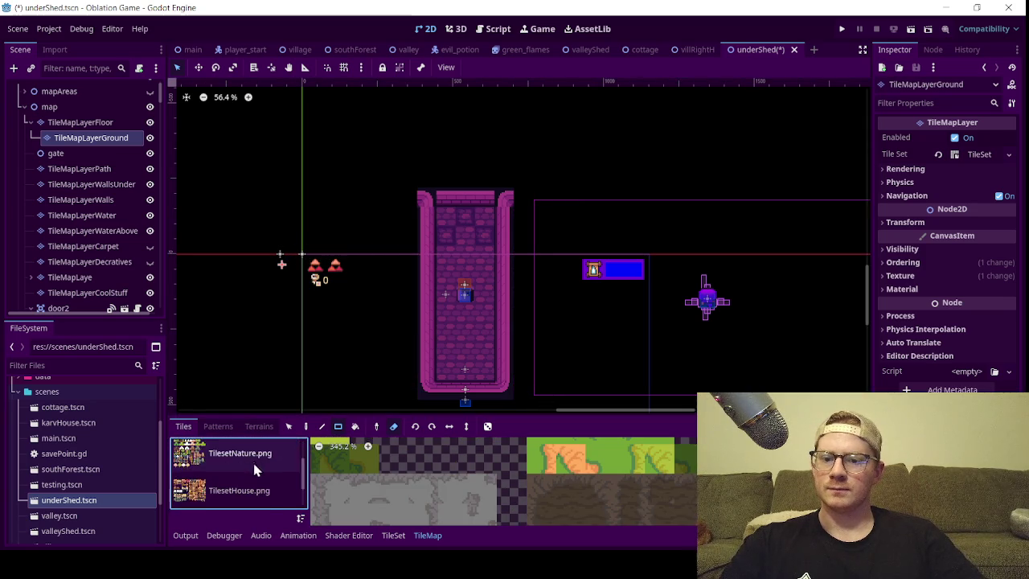
scroll(245, 490, down, 1)
click(246, 495)
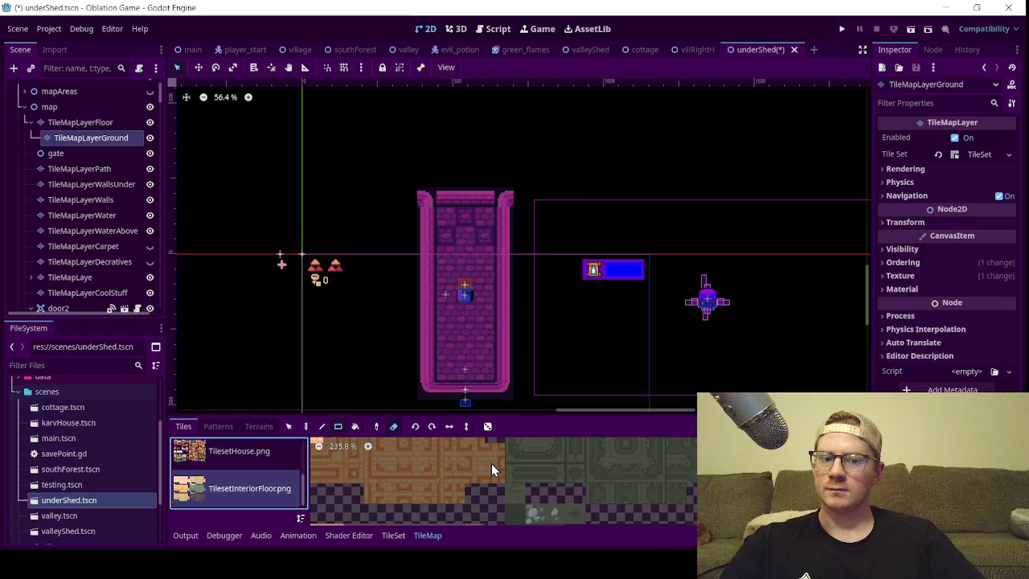
scroll(491, 463, down, 2)
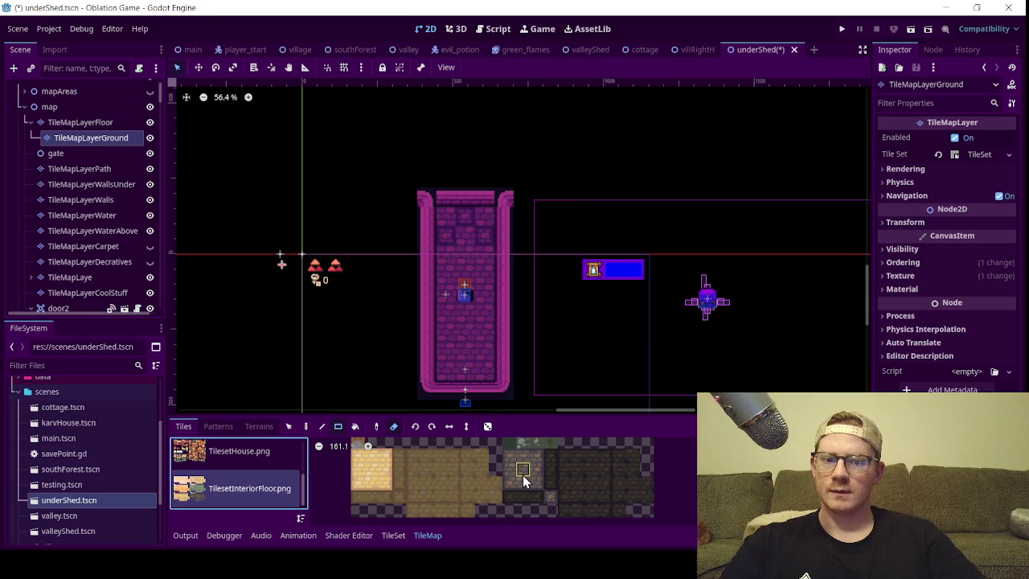
click(522, 471)
scroll(468, 191, up, 2)
drag(434, 206, 480, 213)
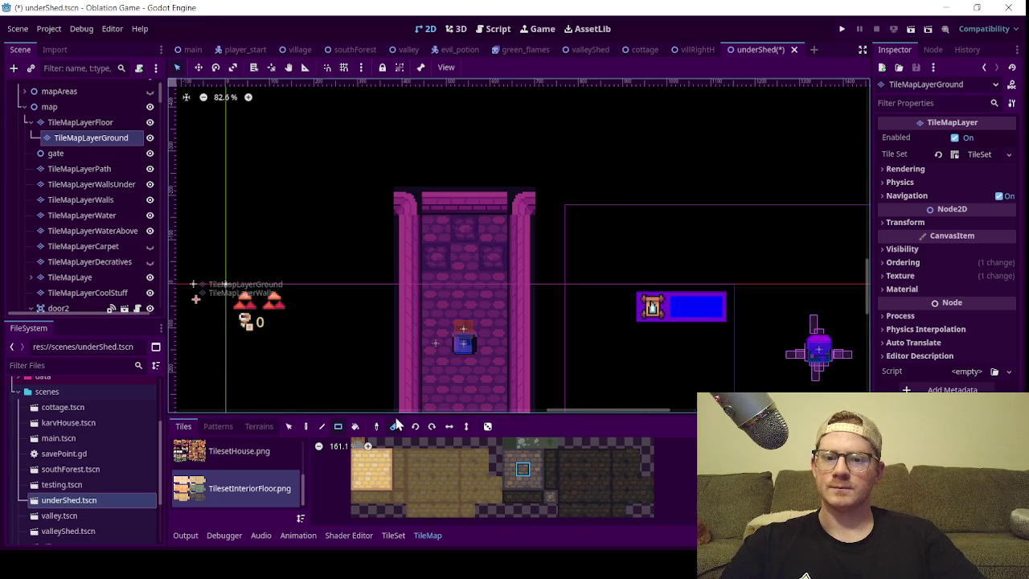
- On TileMapLayerWalls, paint a three-tile row across the top wall and browse the tilesets
click(79, 199)
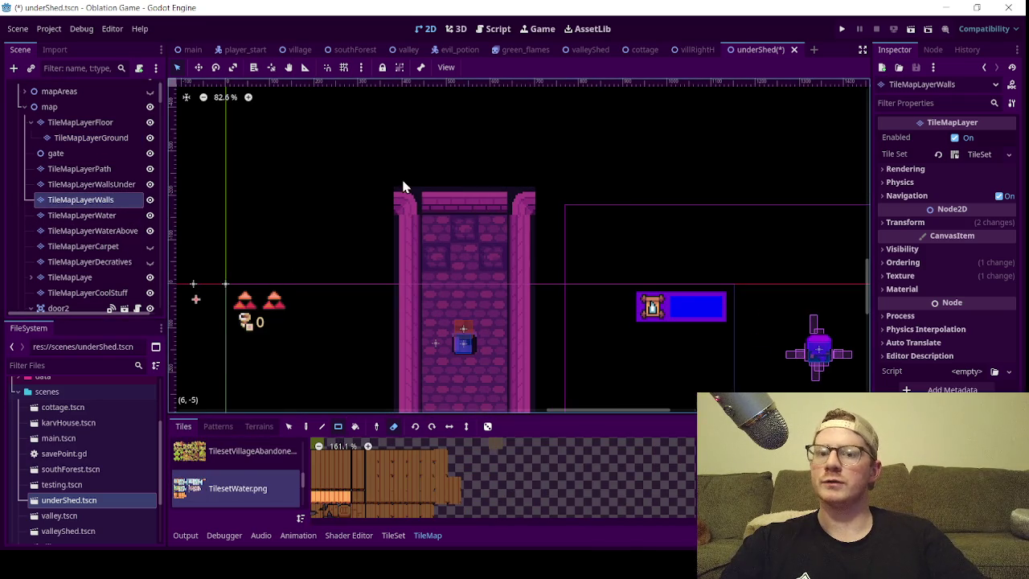
drag(428, 201, 493, 213)
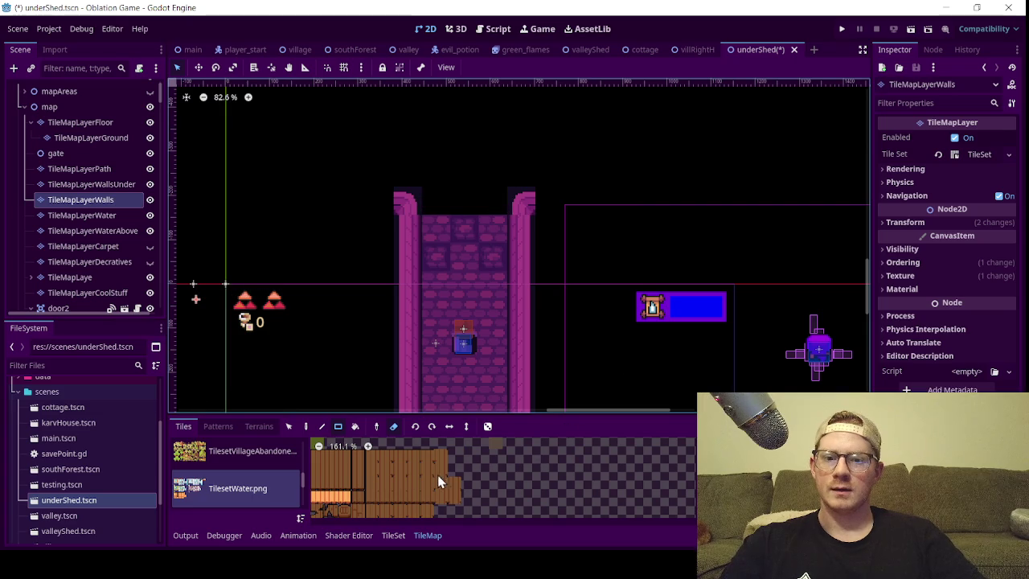
scroll(482, 476, down, 1)
click(241, 458)
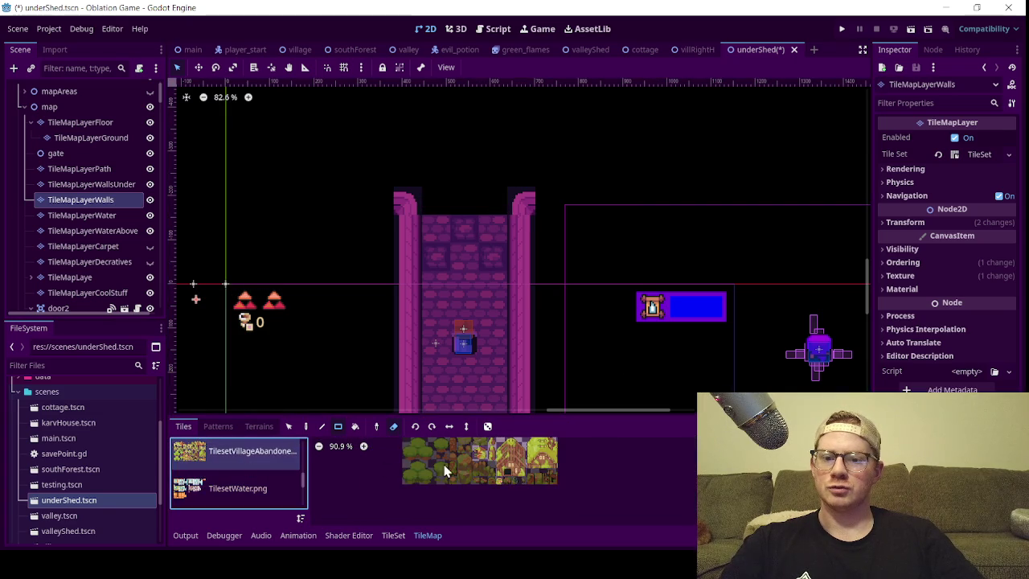
click(238, 487)
scroll(241, 482, down, 3)
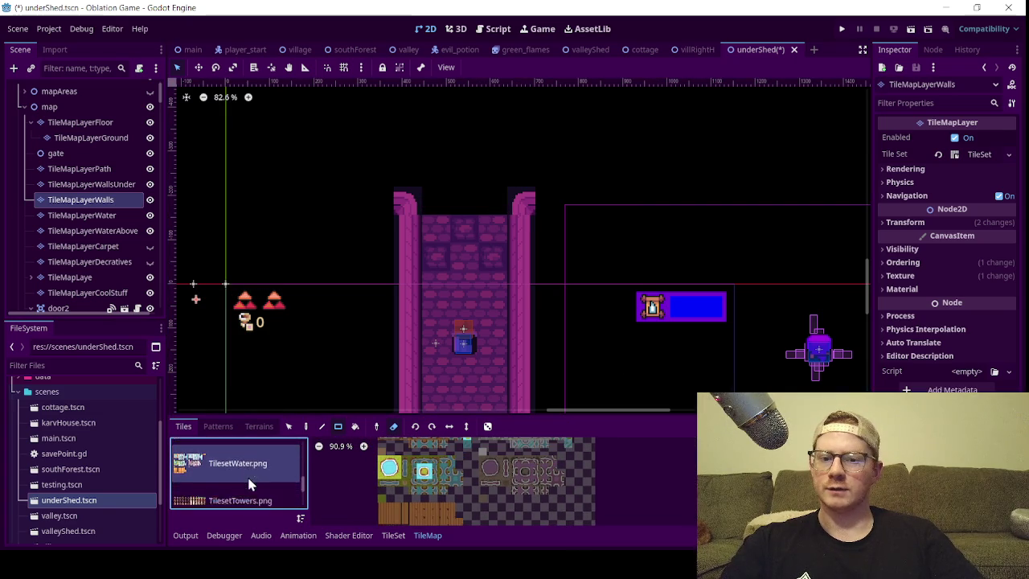
scroll(237, 485, down, 2)
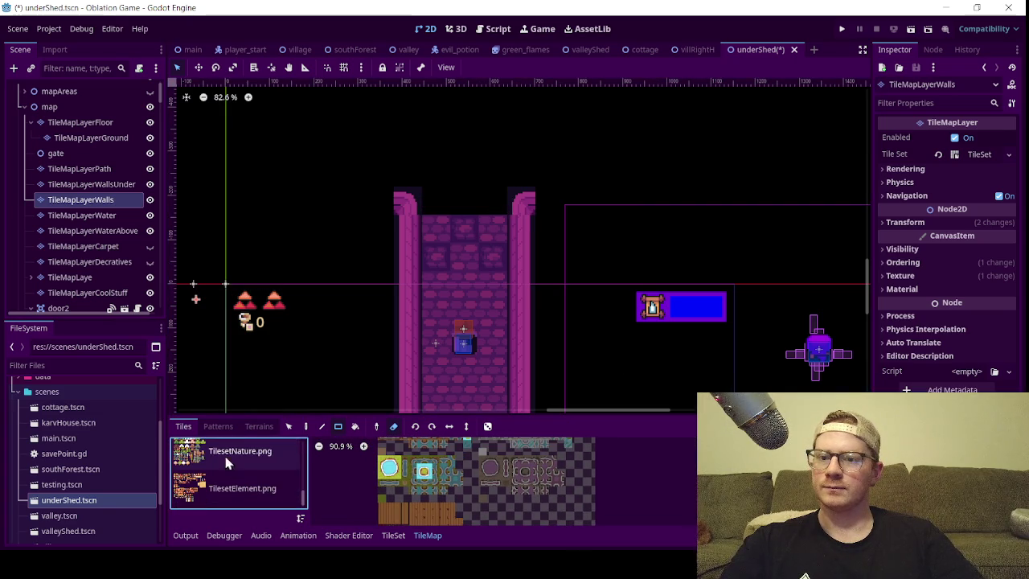
- On TileMapLayerGround, paint two purple floor blocks above the corridor forming a T
click(91, 137)
click(500, 512)
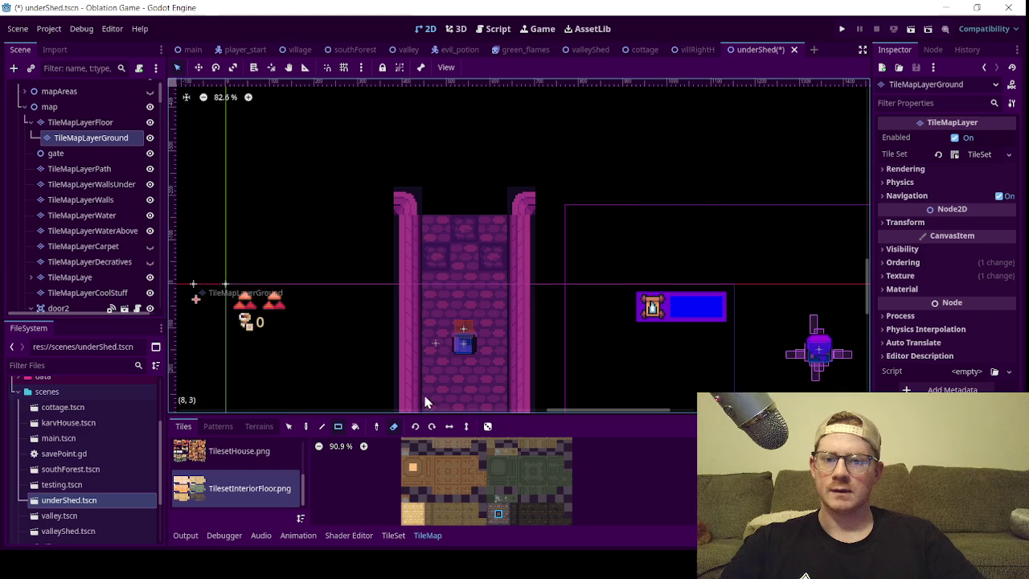
drag(446, 201, 339, 134)
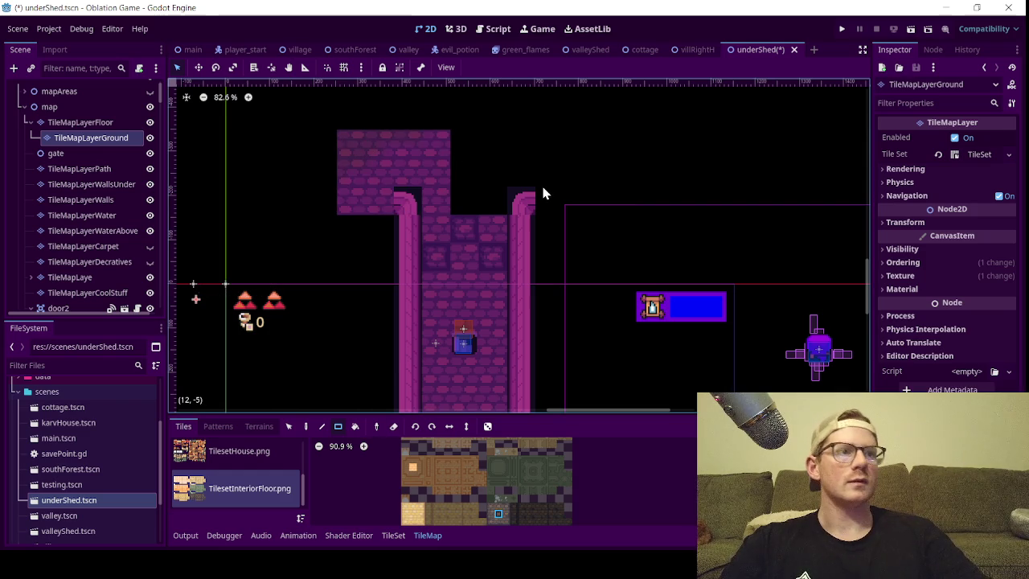
drag(470, 151, 558, 202)
scroll(439, 164, down, 4)
- Extend the purple floor with a wide rectangle, a 4x5 block, a top row and a left strip
mouse_move(394, 121)
mouse_down()
mouse_move(444, 179)
mouse_move(585, 204)
mouse_up()
mouse_move(372, 127)
mouse_down()
mouse_move(403, 143)
mouse_move(430, 209)
mouse_up()
drag(430, 147, 417, 176)
drag(372, 146, 567, 146)
drag(358, 145, 360, 233)
scroll(453, 215, down, 6)
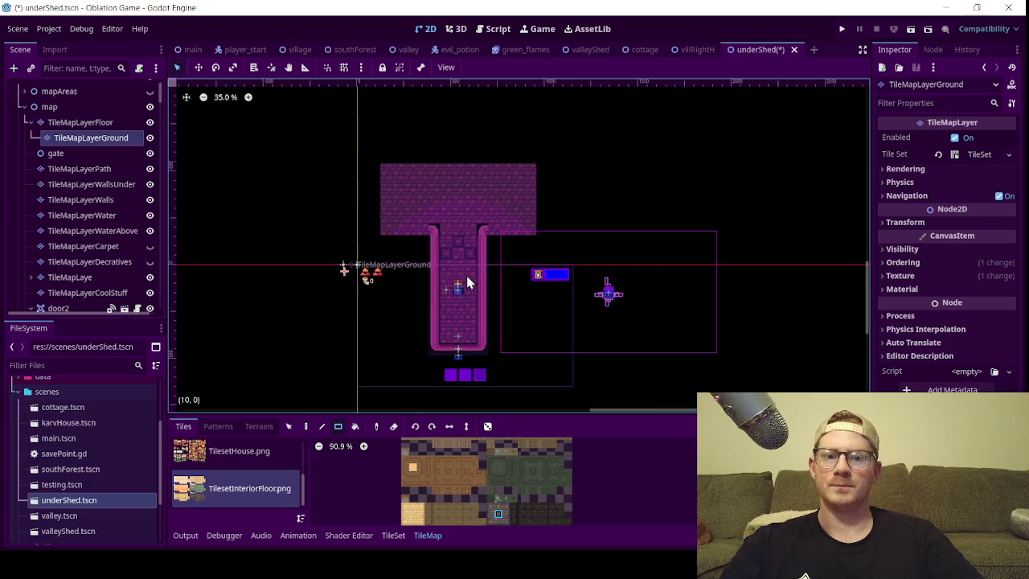
scroll(72, 192, down, 3)
scroll(73, 196, down, 5)
scroll(78, 181, up, 8)
scroll(78, 177, up, 3)
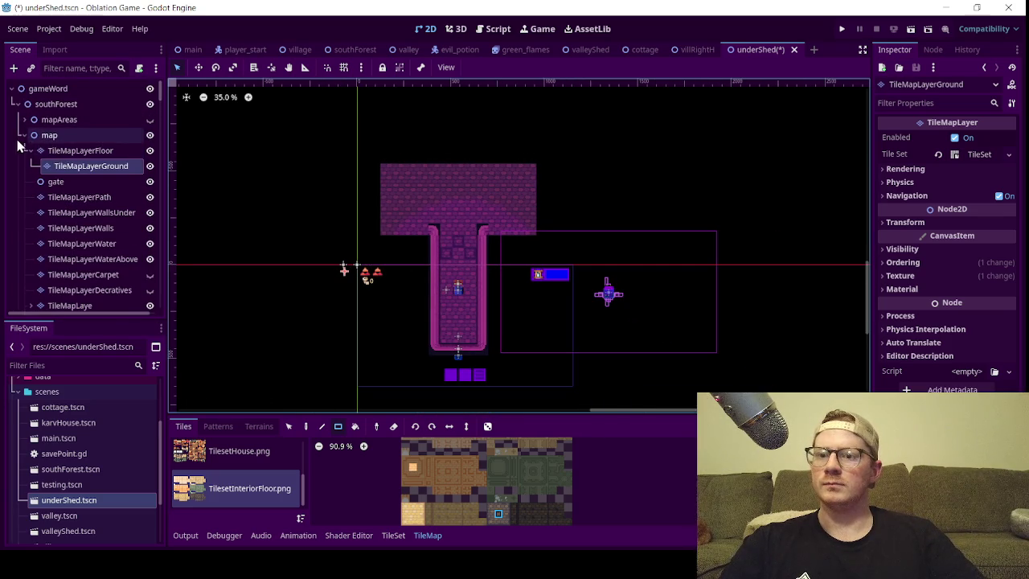
- Move the playerStart node up into the wide top area of the T room
click(24, 135)
click(60, 151)
click(199, 68)
drag(595, 350, 449, 249)
scroll(450, 195, up, 2)
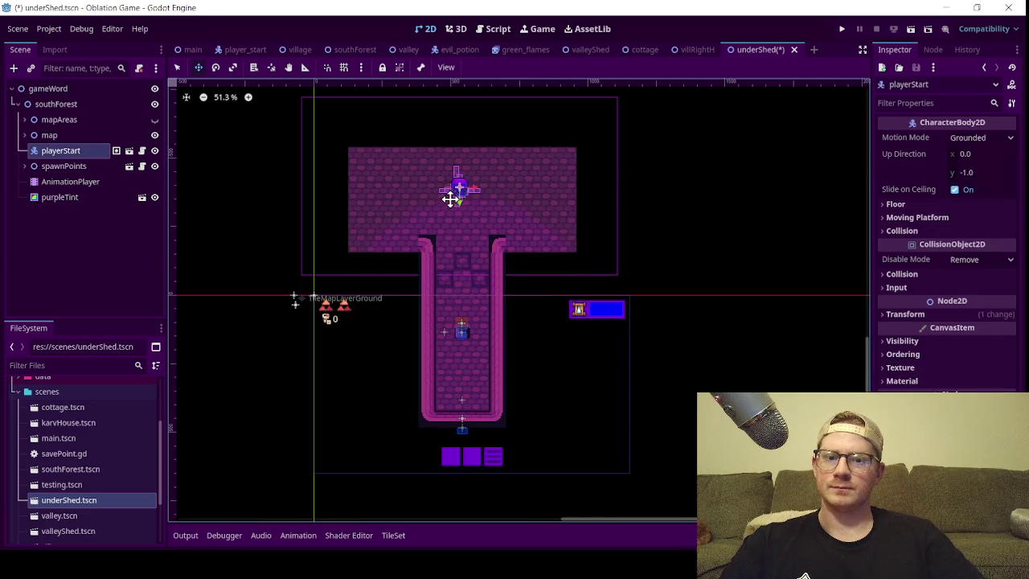
- Collapse the mapAreas groups and select TileMapLayerGround for painting
click(25, 120)
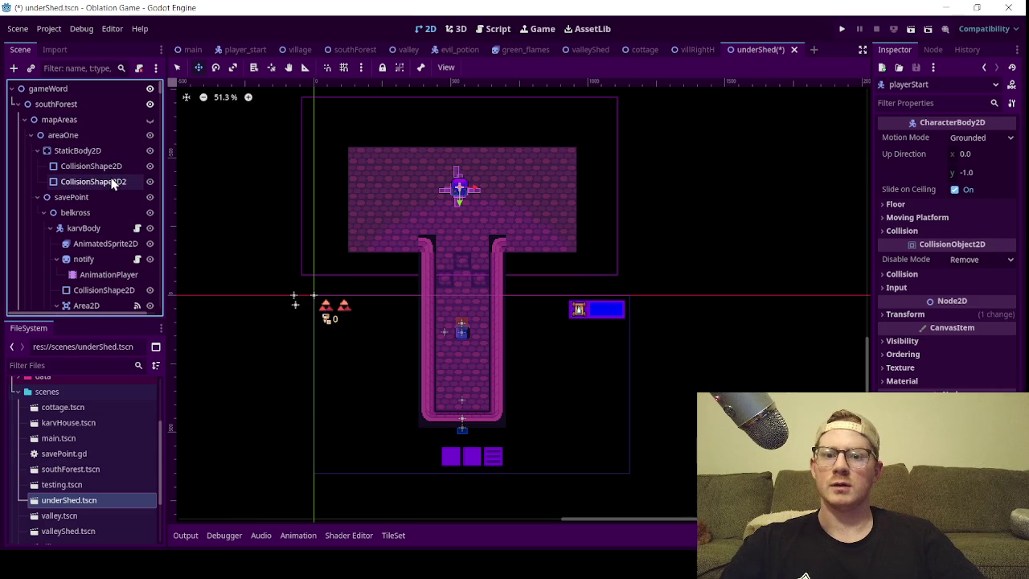
click(32, 135)
click(31, 152)
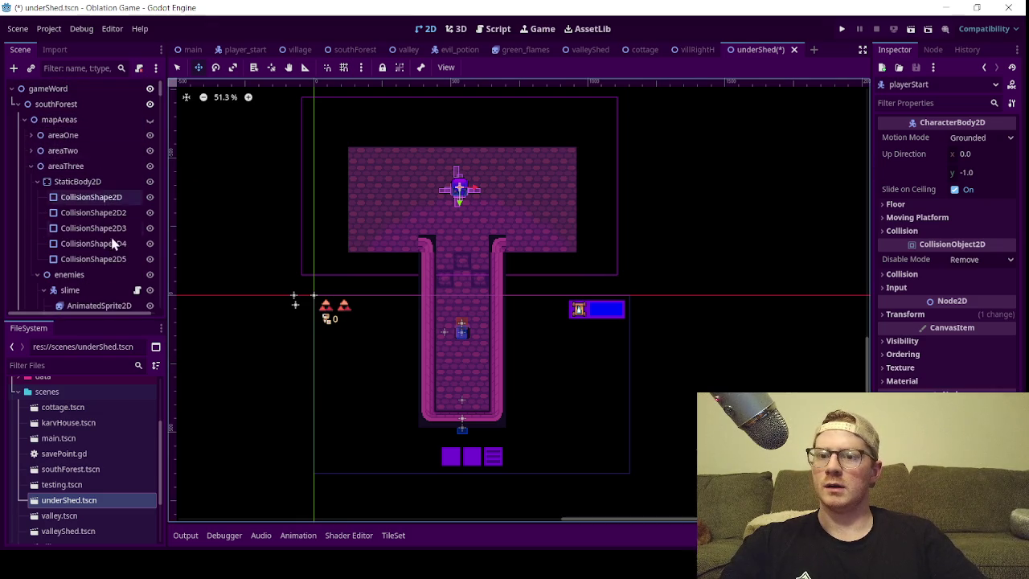
click(30, 166)
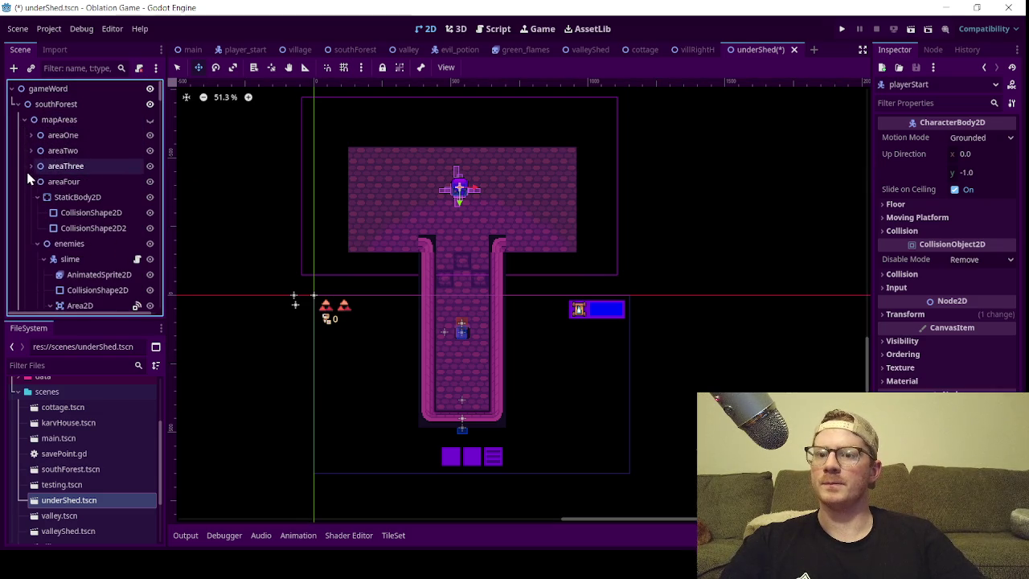
click(25, 118)
click(24, 135)
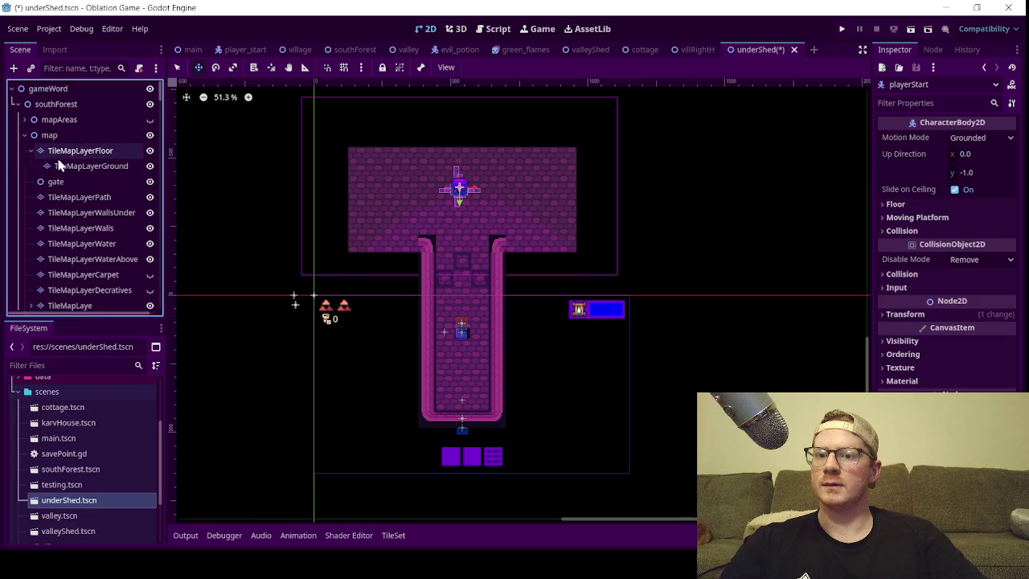
click(71, 167)
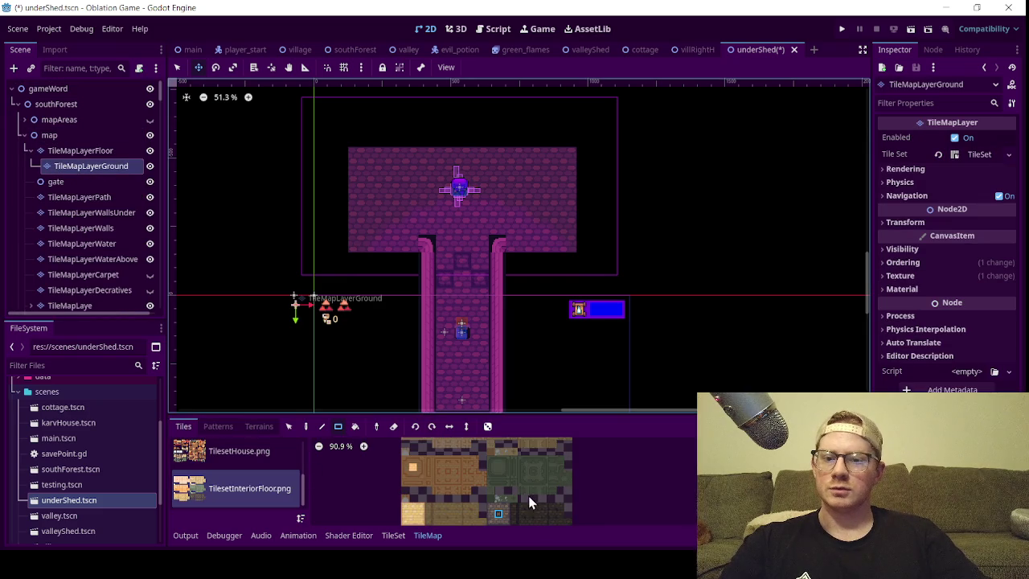
- Paint larger floor rectangles to widen the top area further left and up
click(176, 69)
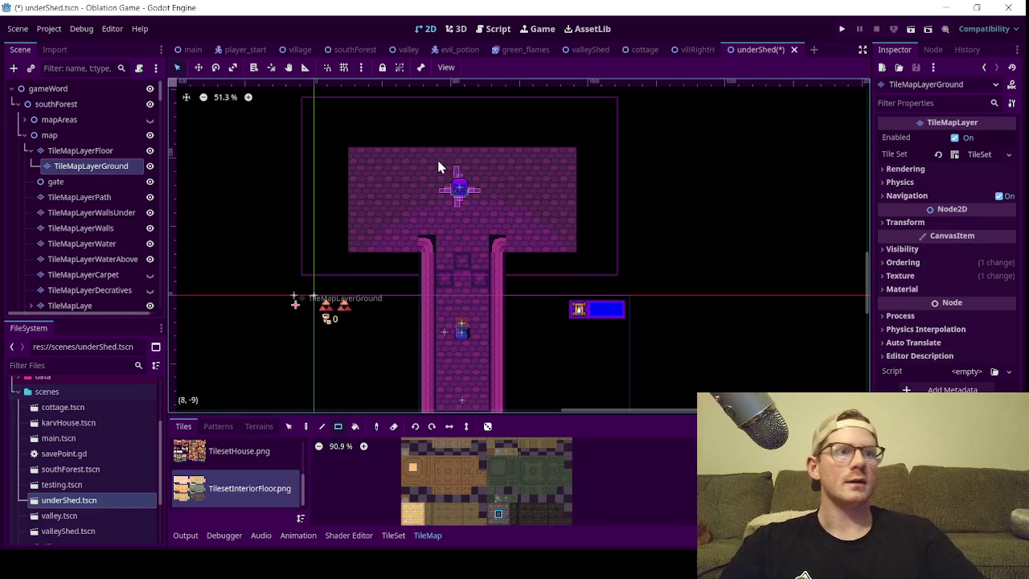
mouse_move(341, 143)
mouse_down()
mouse_move(524, 184)
mouse_move(601, 231)
mouse_move(604, 247)
mouse_up()
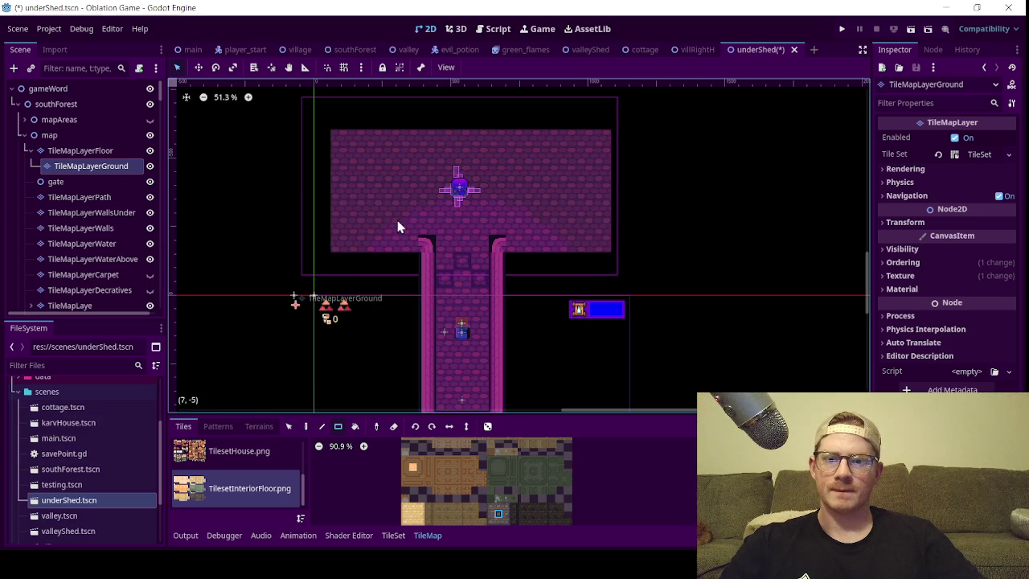
mouse_move(320, 242)
mouse_down()
mouse_move(346, 123)
mouse_move(425, 137)
mouse_move(480, 127)
mouse_move(601, 131)
mouse_up()
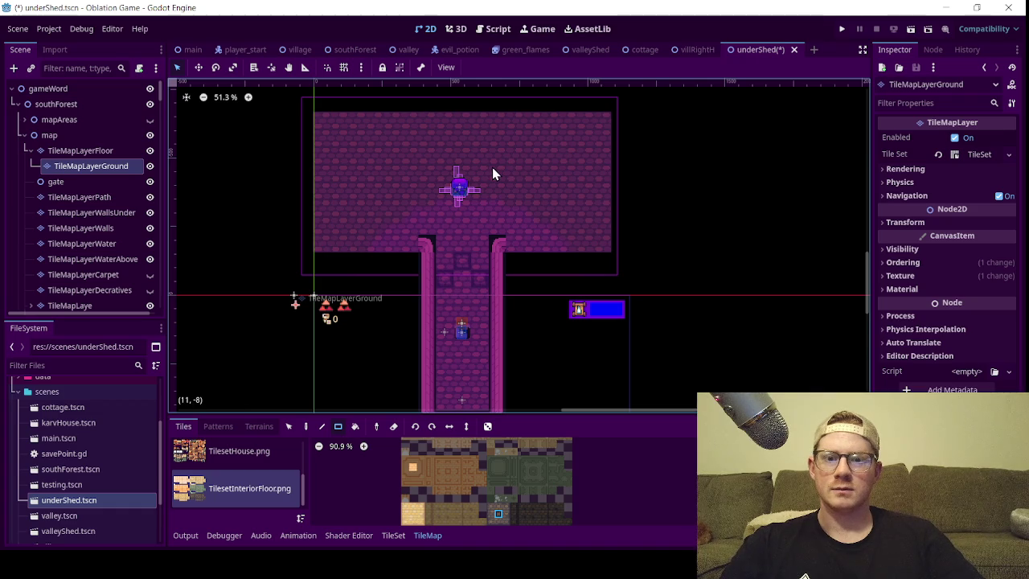
scroll(231, 490, up, 1)
scroll(232, 490, up, 3)
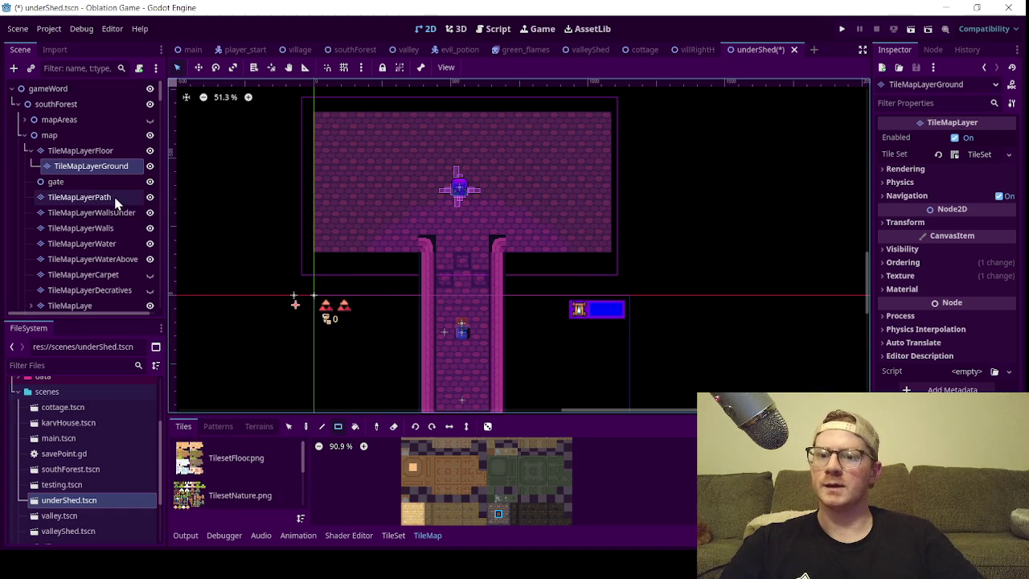
- Select TileMapLayerWalls for painting
click(119, 231)
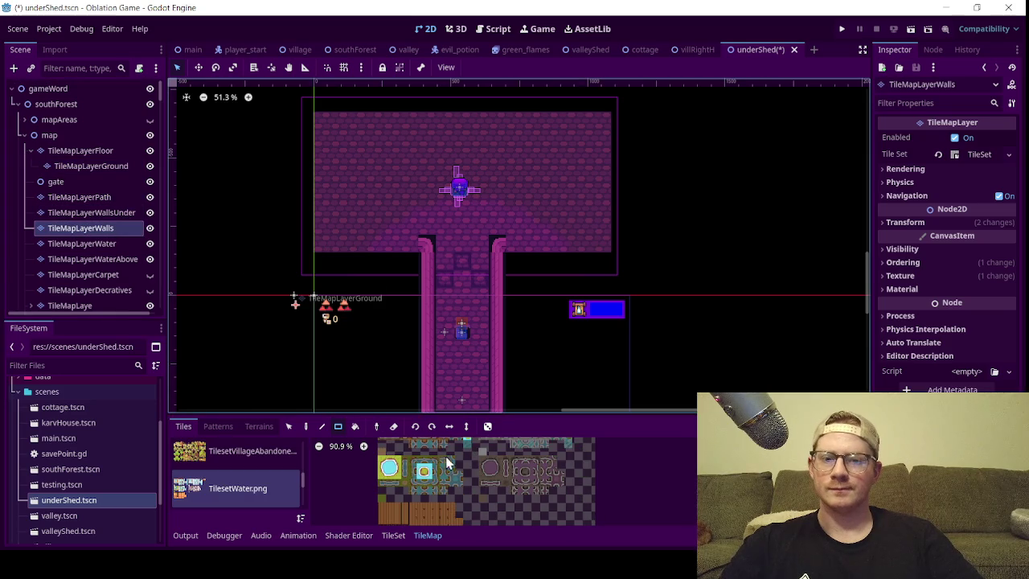
scroll(484, 448, up, 1)
scroll(218, 456, down, 3)
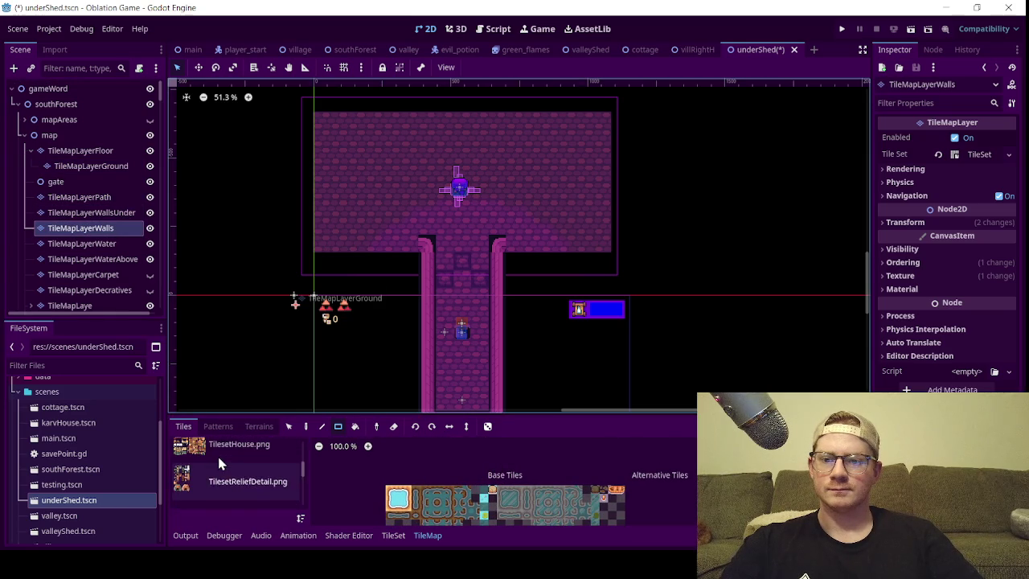
- Paint TilesetWallSimple corner tiles at the room's top-right and top-left
click(222, 477)
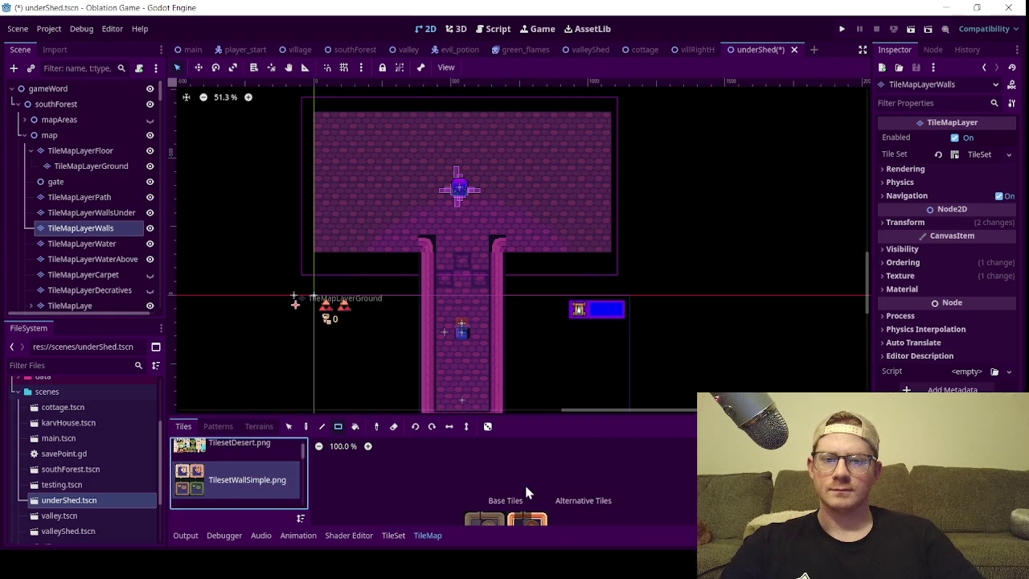
scroll(515, 494, up, 5)
scroll(498, 488, up, 1)
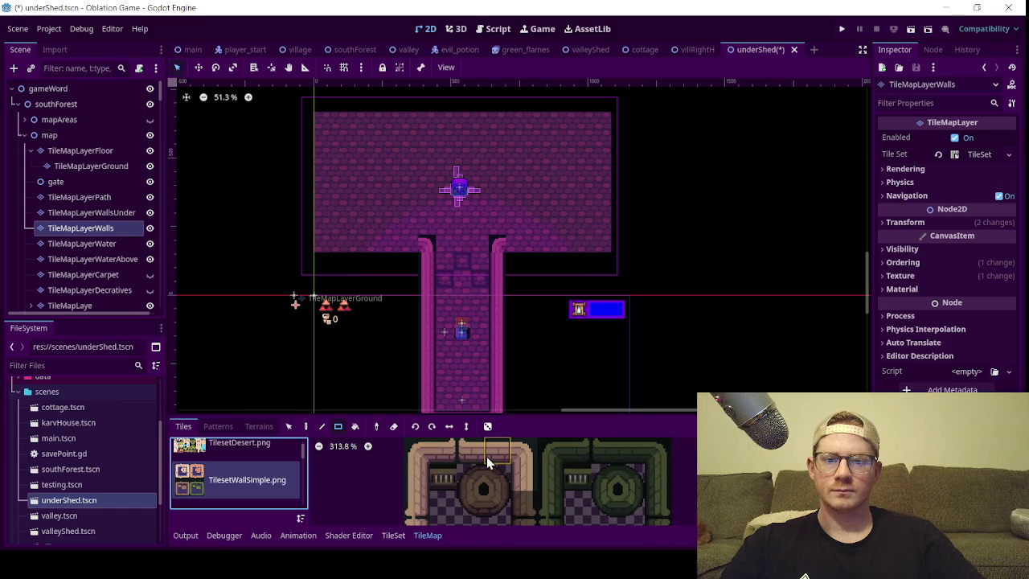
click(515, 451)
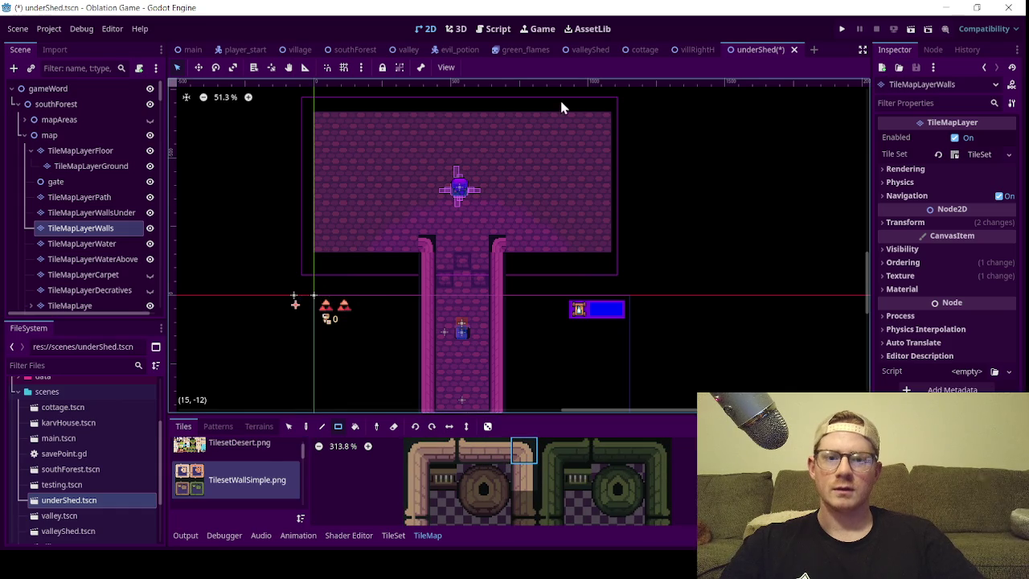
click(605, 133)
click(429, 456)
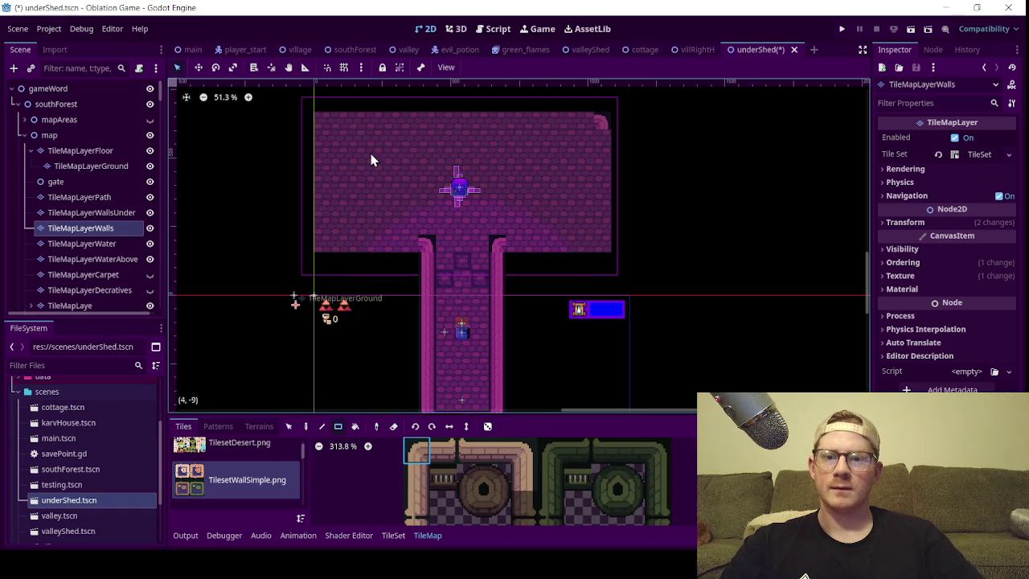
click(328, 122)
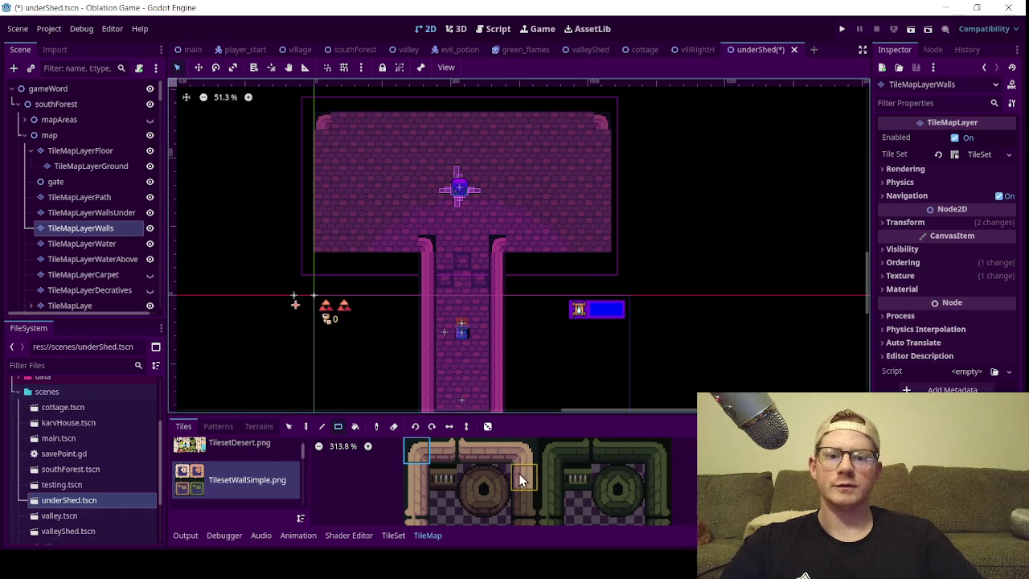
- Paint plain wall rows along the top edge and the ledges on either side of the corridor
click(498, 454)
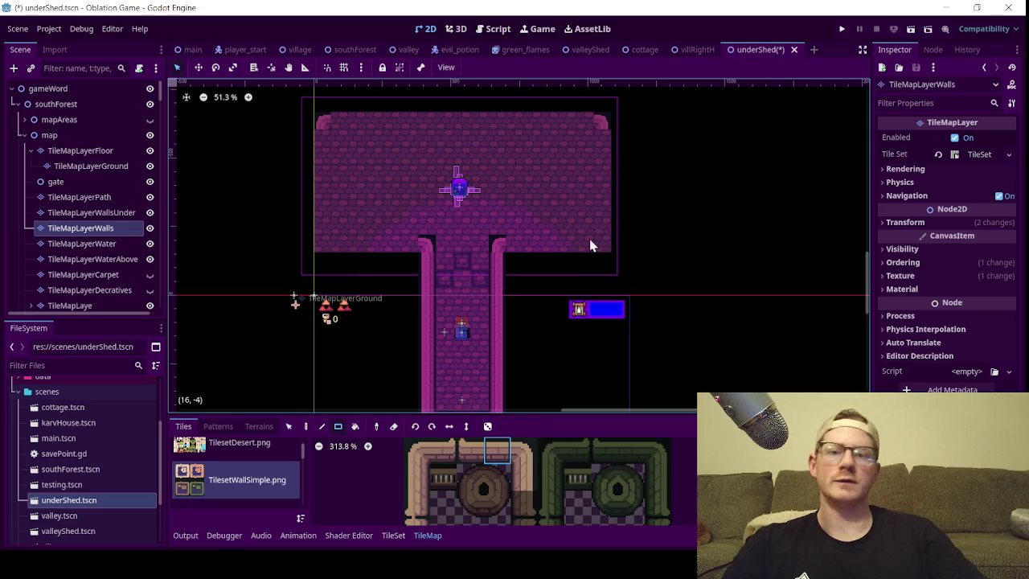
drag(576, 127, 340, 128)
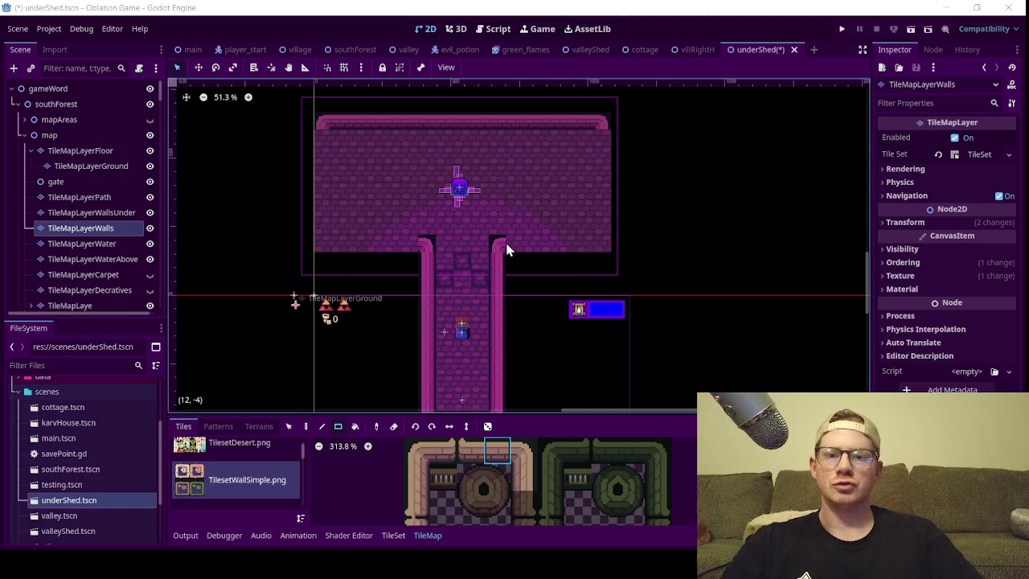
drag(409, 253, 338, 248)
drag(513, 249, 590, 247)
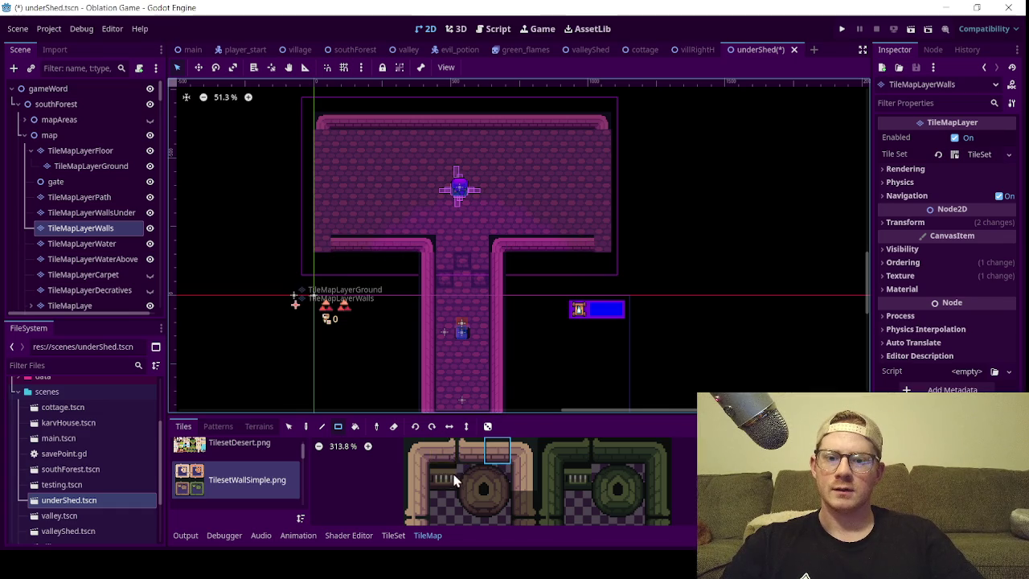
- Paint the side wall down the room's left edge
scroll(482, 483, down, 2)
scroll(444, 502, down, 3)
click(512, 474)
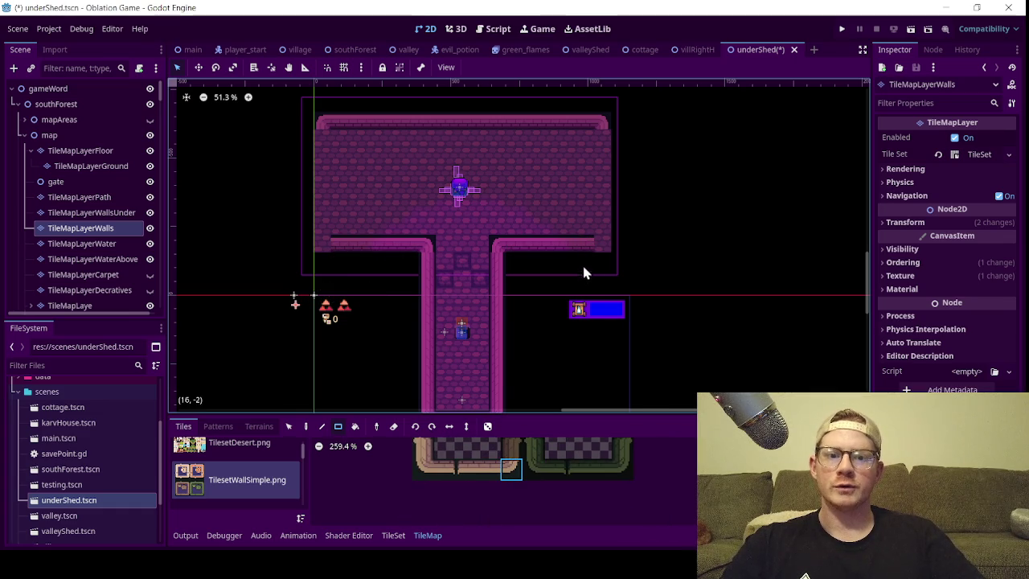
click(422, 470)
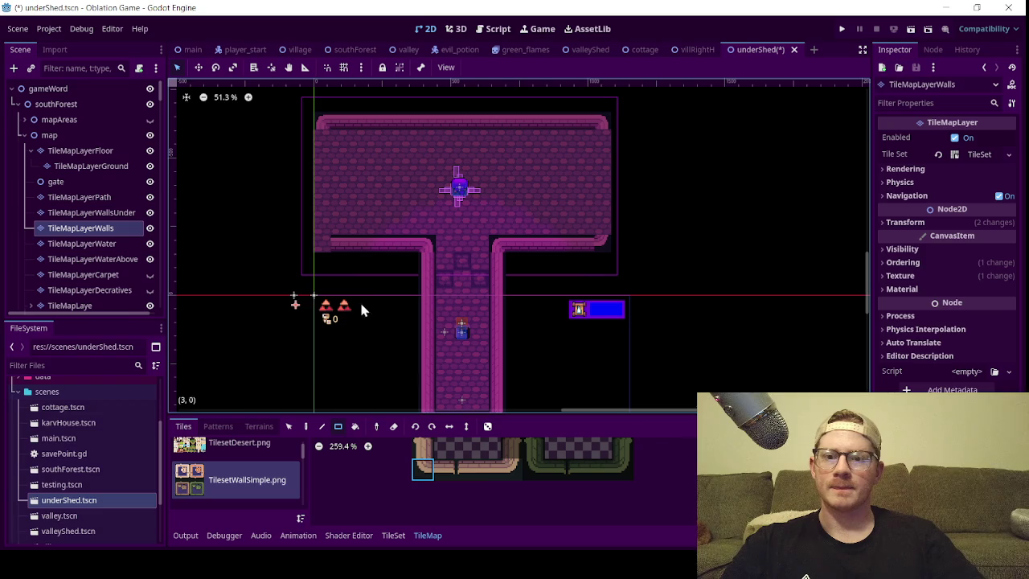
scroll(471, 492, up, 3)
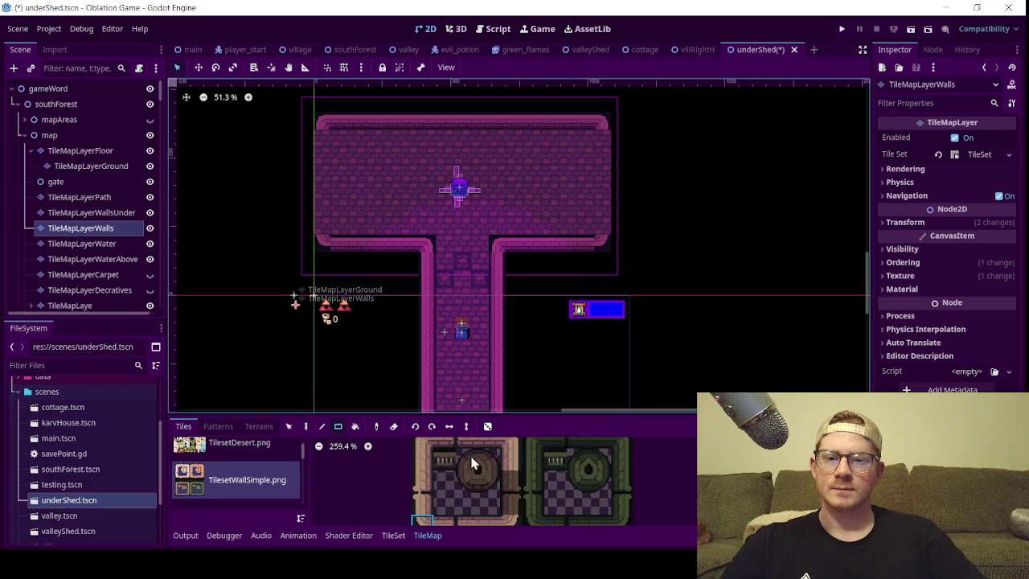
click(422, 459)
mouse_move(335, 228)
mouse_down()
mouse_move(319, 211)
mouse_move(329, 150)
mouse_move(325, 195)
mouse_up()
- Paint wall along both corridor shoulders and select the small inner-corner wall tile
scroll(325, 195, up, 1)
scroll(325, 195, up, 9)
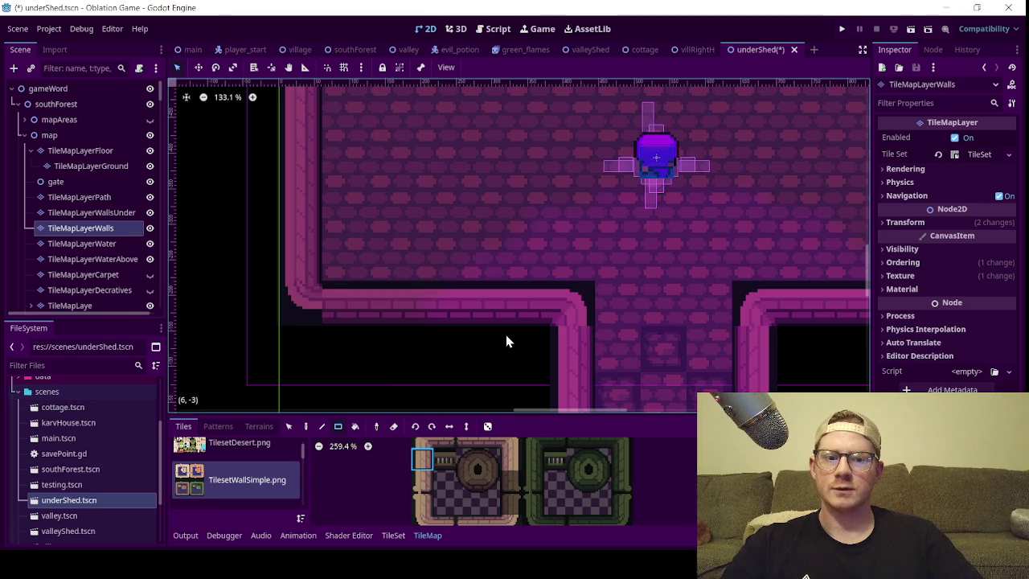
scroll(506, 335, down, 6)
drag(506, 335, 464, 201)
scroll(502, 498, down, 3)
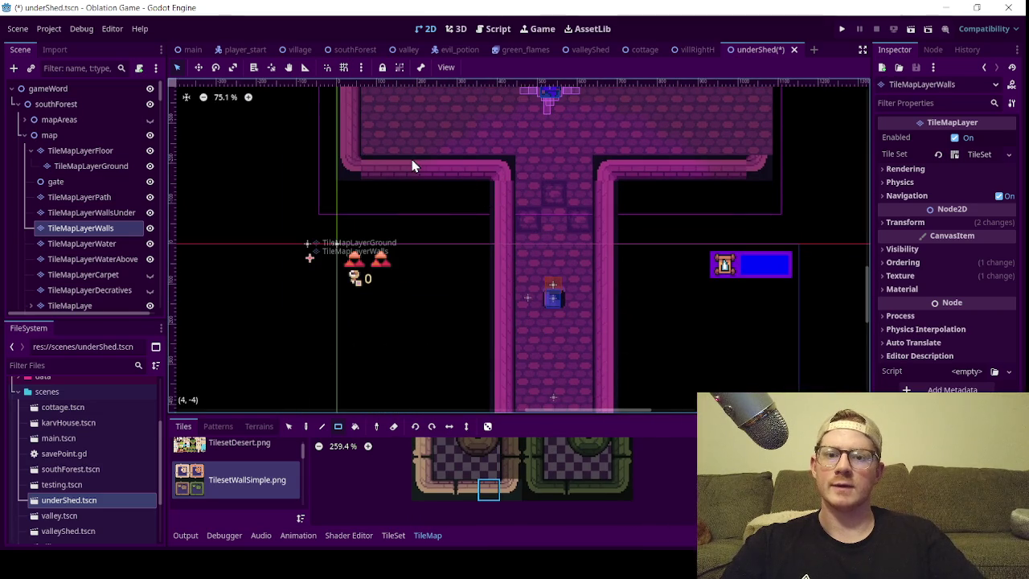
drag(381, 172, 482, 173)
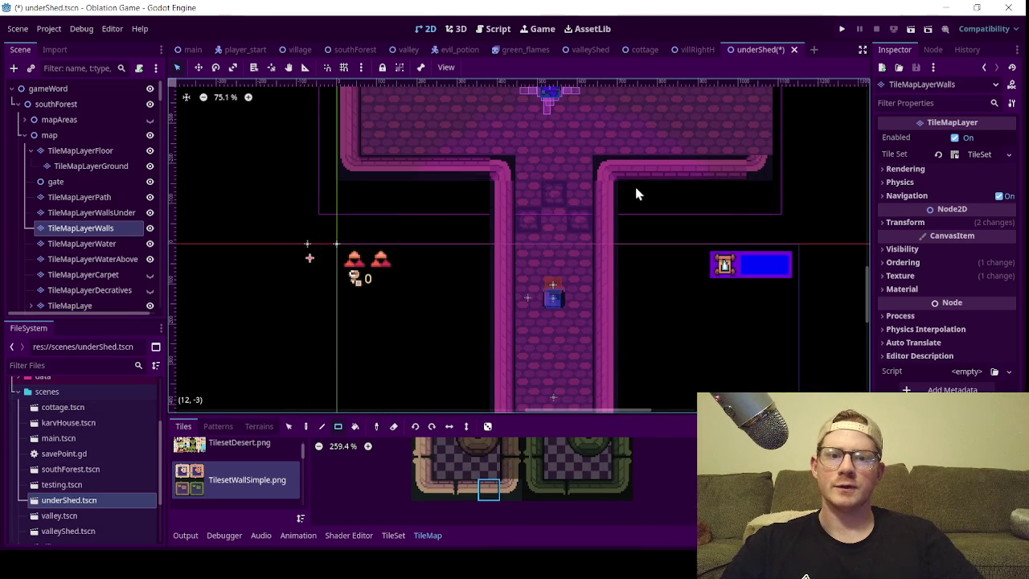
mouse_move(641, 170)
mouse_down()
mouse_move(718, 170)
mouse_move(690, 170)
mouse_up()
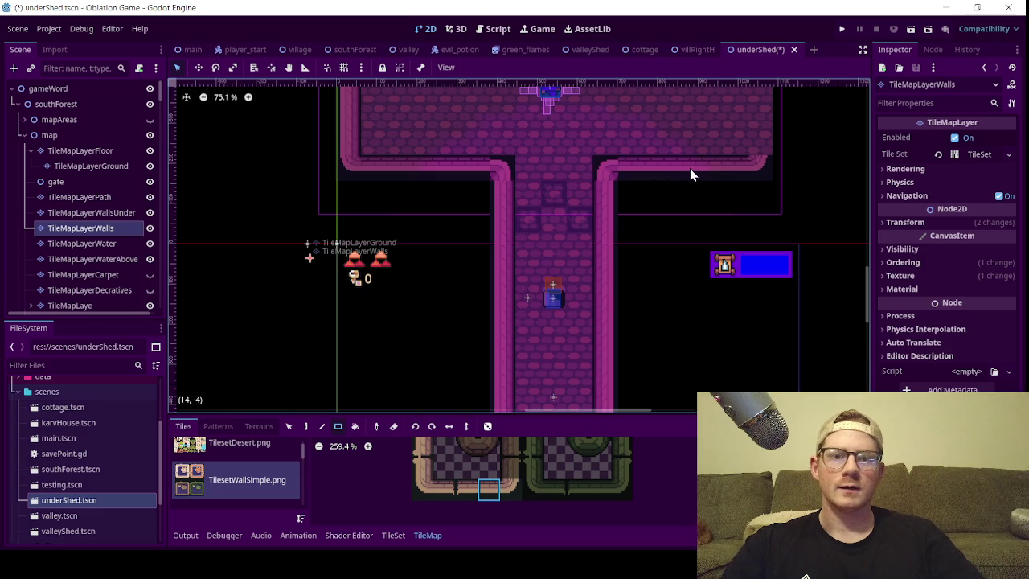
scroll(619, 176, up, 5)
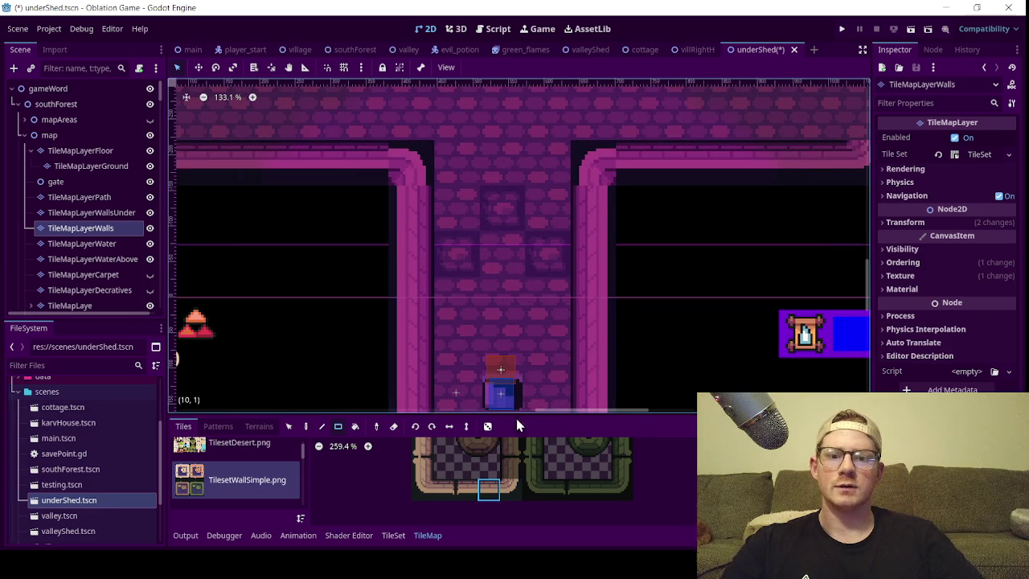
scroll(493, 513, up, 2)
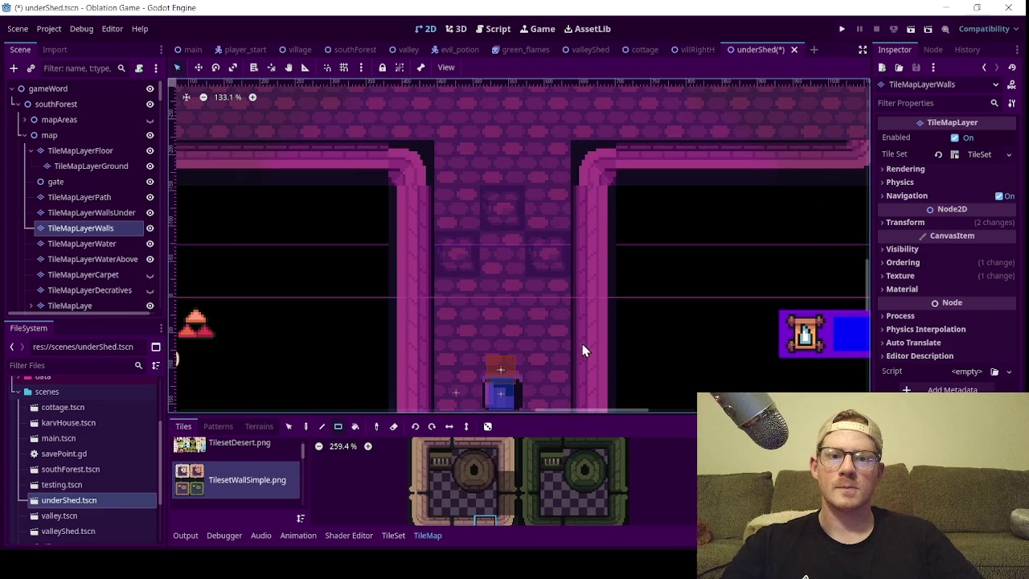
scroll(560, 377, down, 5)
drag(606, 177, 544, 274)
click(506, 459)
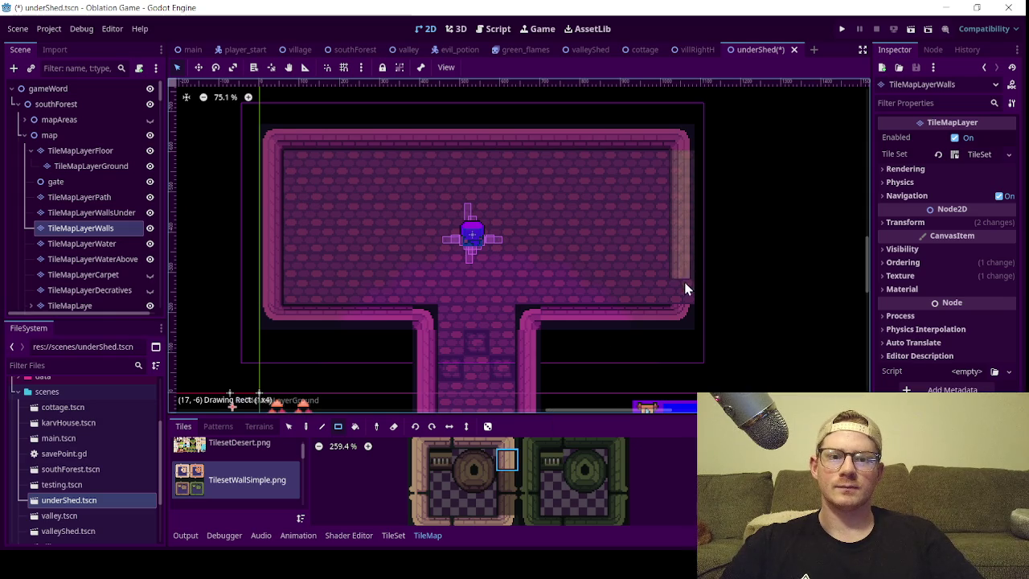
- Zoom in on the corridor junction and open the TileSet editor for TilesetWallSimple.png
scroll(606, 258, down, 3)
scroll(603, 250, up, 3)
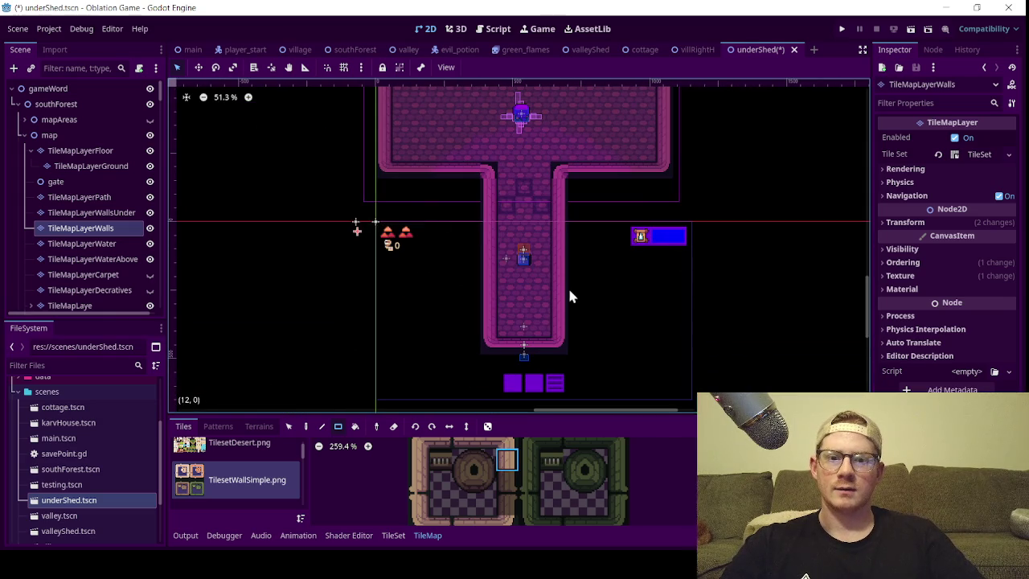
scroll(526, 176, down, 1)
scroll(526, 175, up, 4)
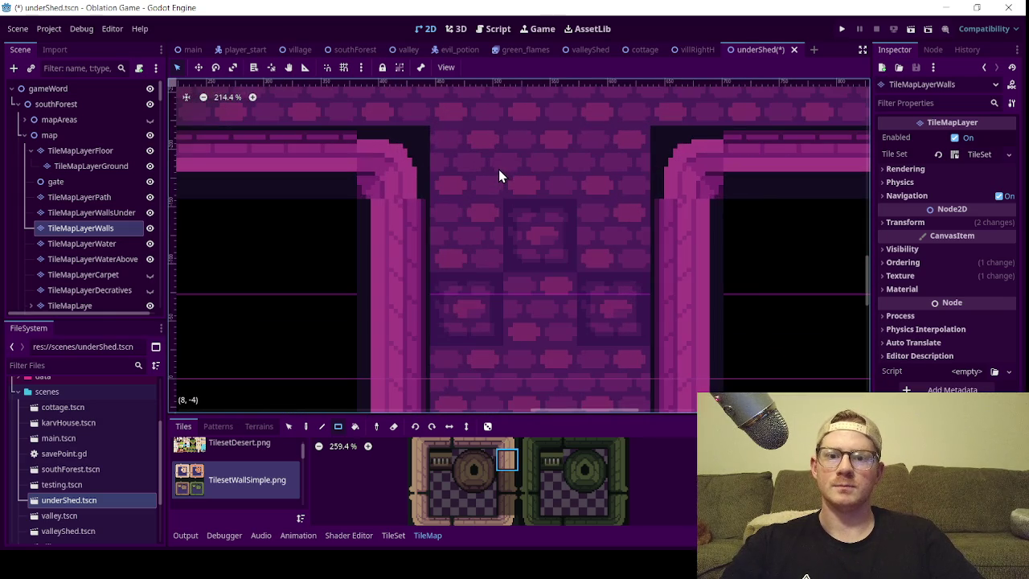
scroll(478, 472, up, 2)
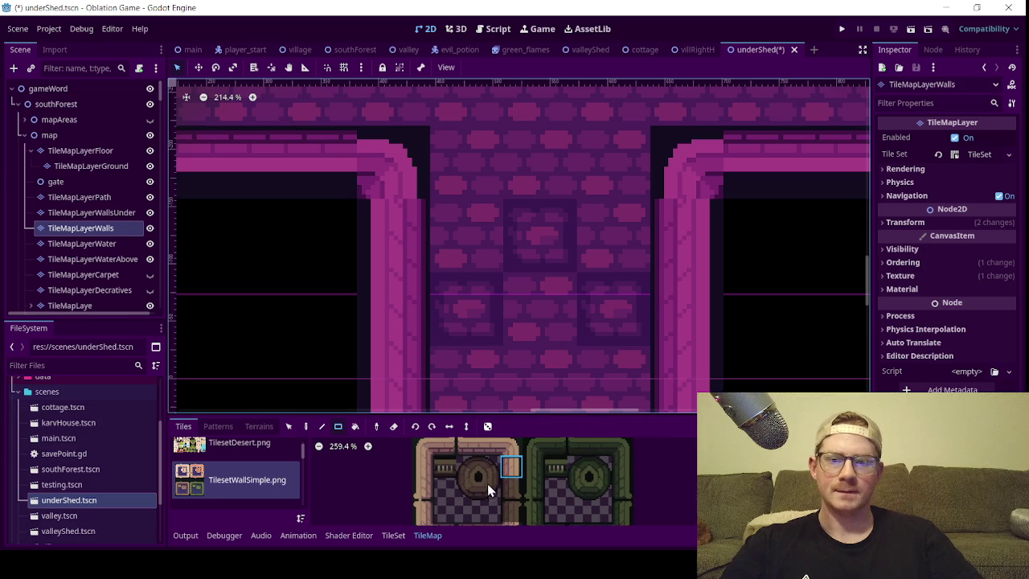
scroll(483, 461, down, 3)
scroll(507, 518, up, 2)
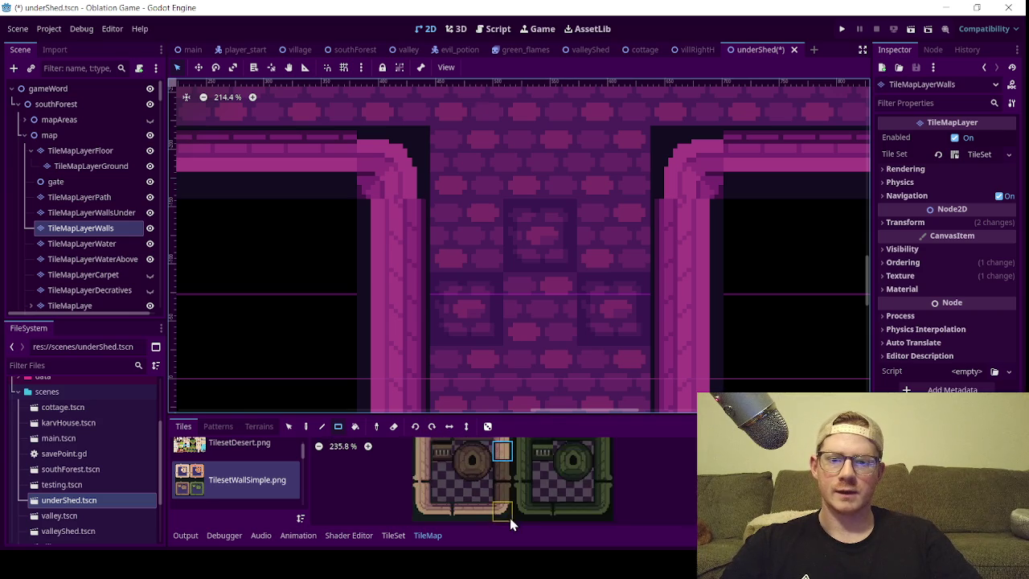
scroll(482, 503, up, 1)
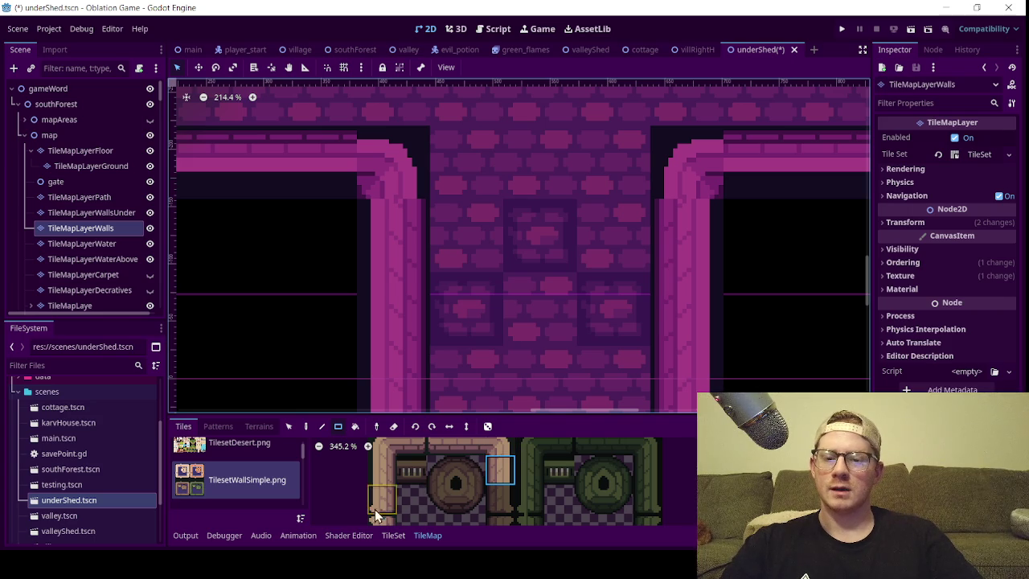
click(393, 535)
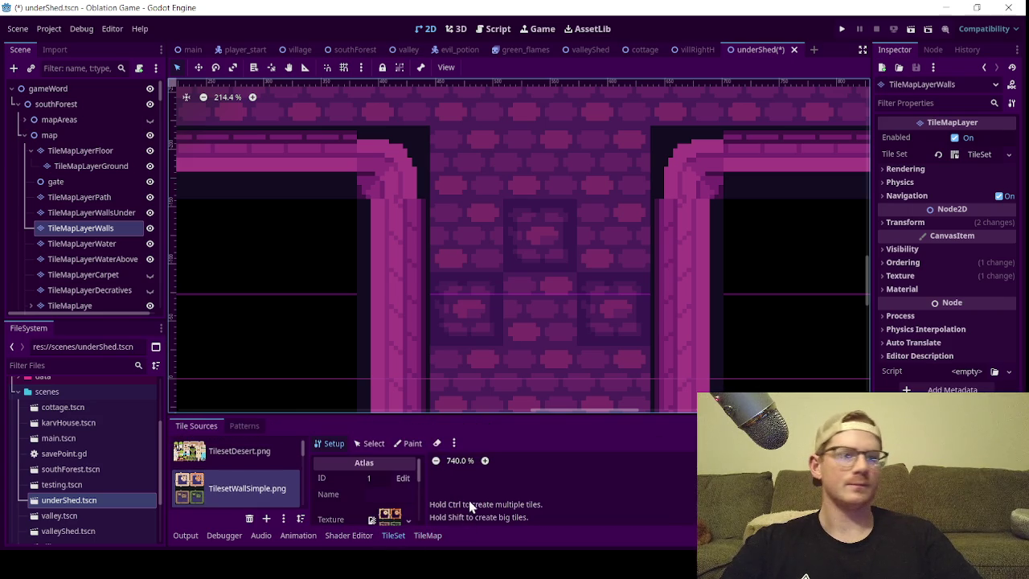
- Enlarge the bottom panel and define a new tile on the door wheel graphic
scroll(382, 508, down, 2)
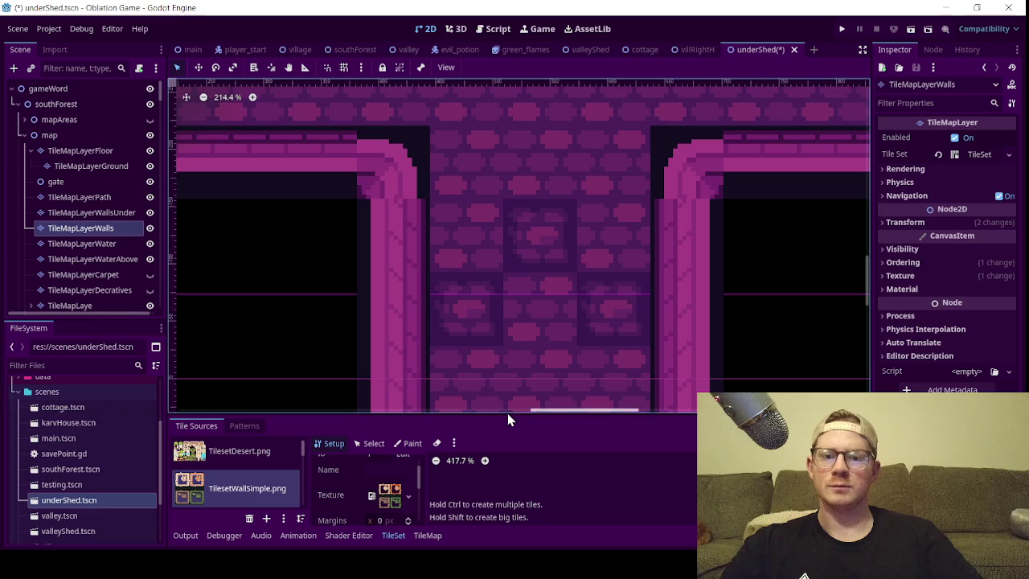
drag(503, 414, 479, 270)
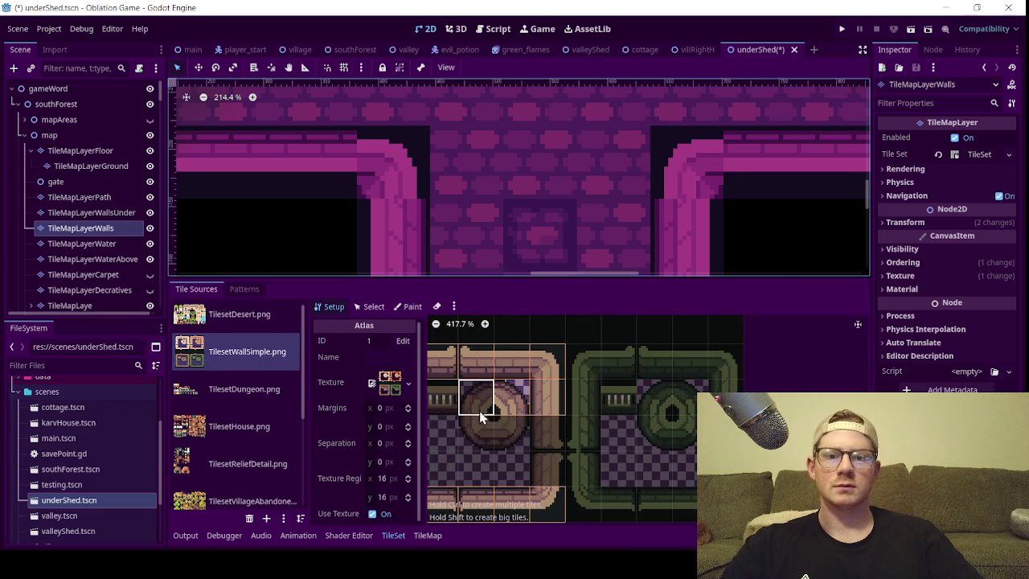
click(487, 412)
- Paint the new wheel tile into the corridor, then reopen the TileSet editor
click(427, 535)
click(470, 391)
click(380, 173)
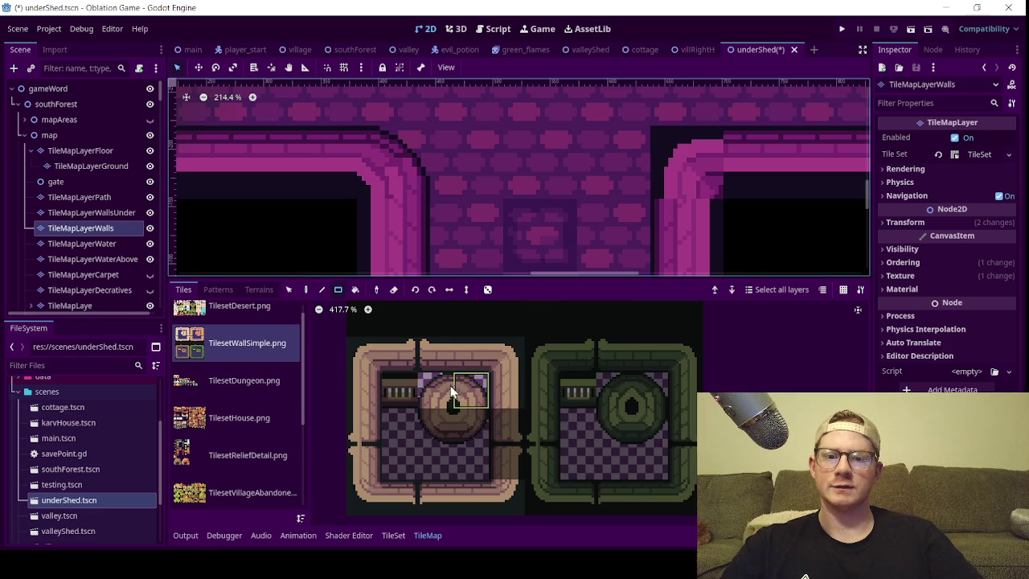
scroll(662, 173, down, 5)
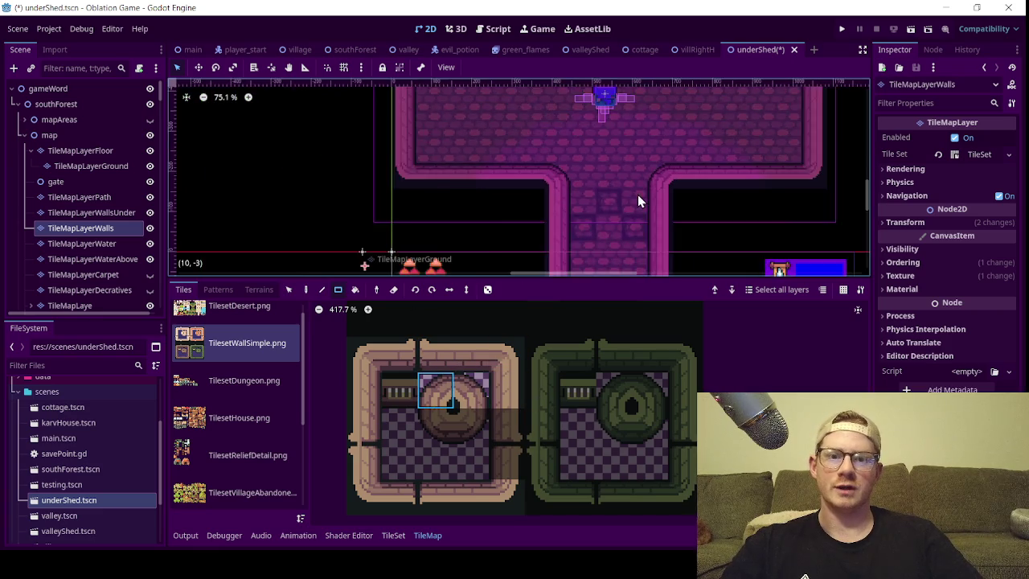
scroll(590, 194, up, 4)
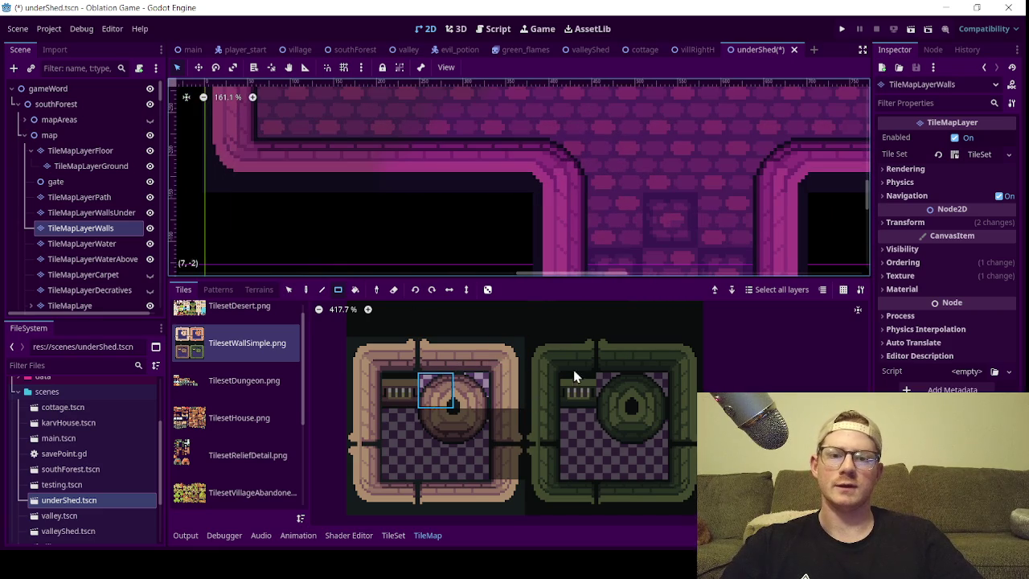
click(393, 535)
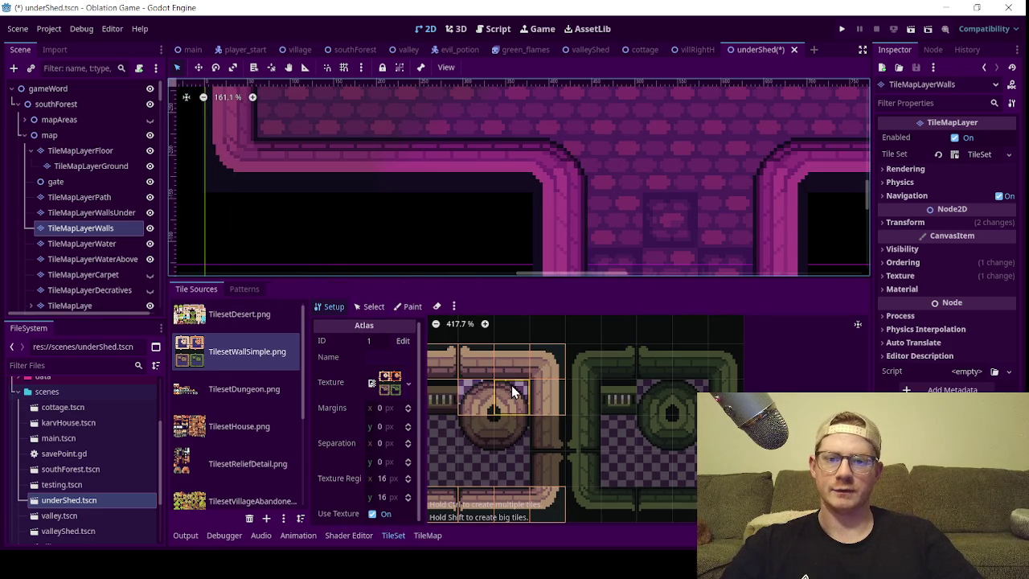
- Adjust the Physics Layer 0 collision polygon and paint it onto the round door tiles
click(408, 306)
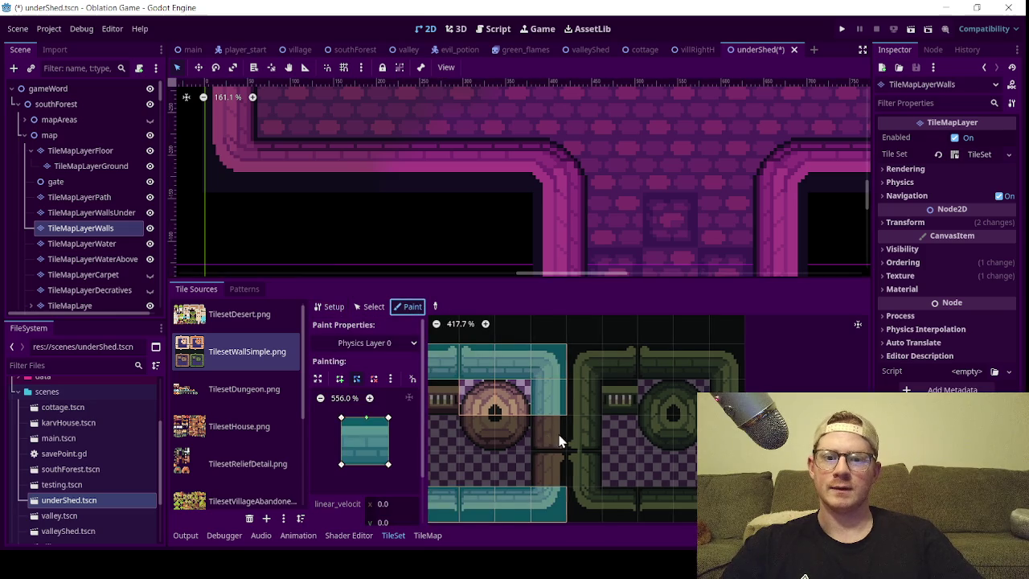
scroll(547, 389, up, 5)
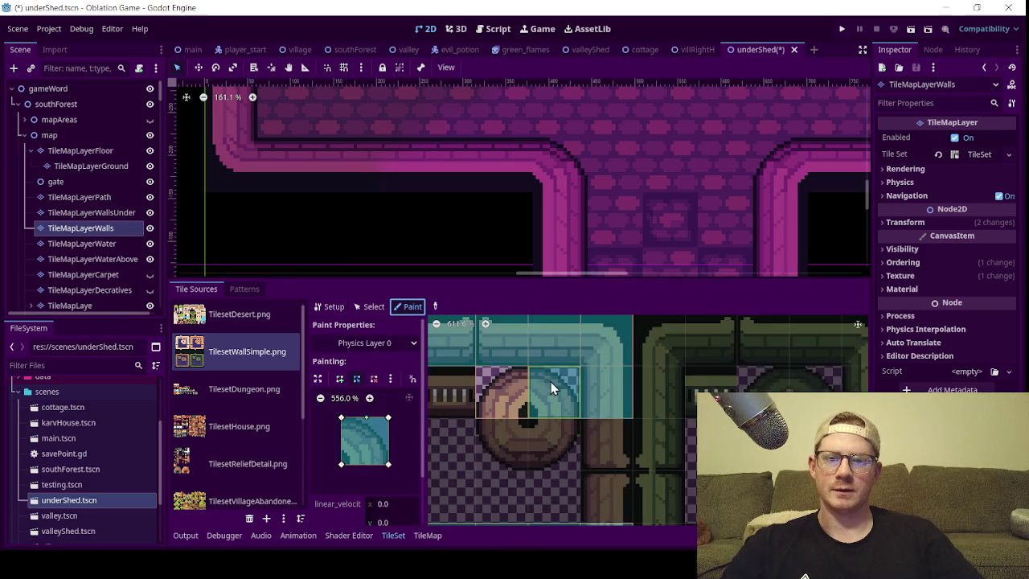
drag(390, 420, 379, 432)
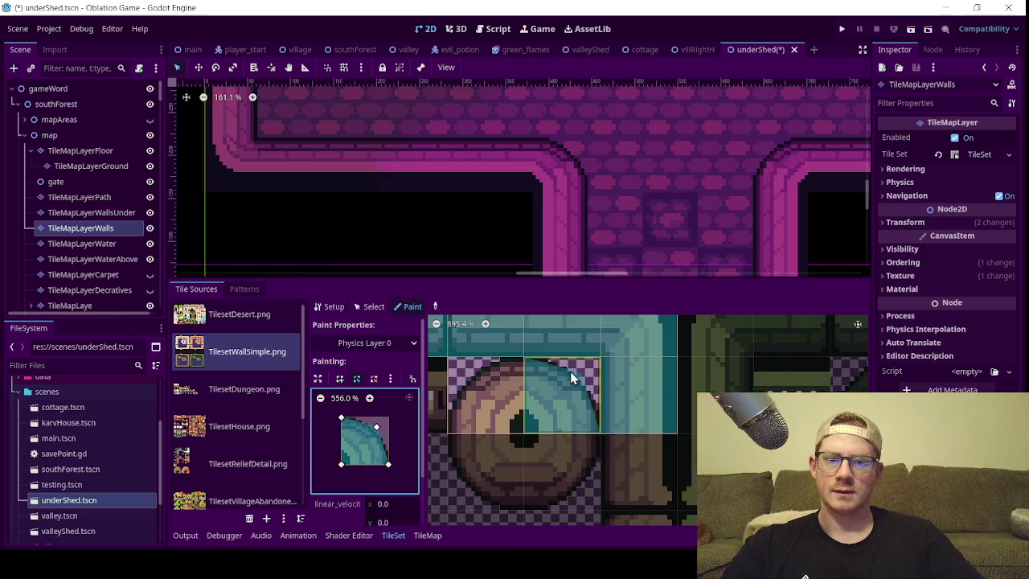
click(459, 397)
drag(379, 430, 390, 420)
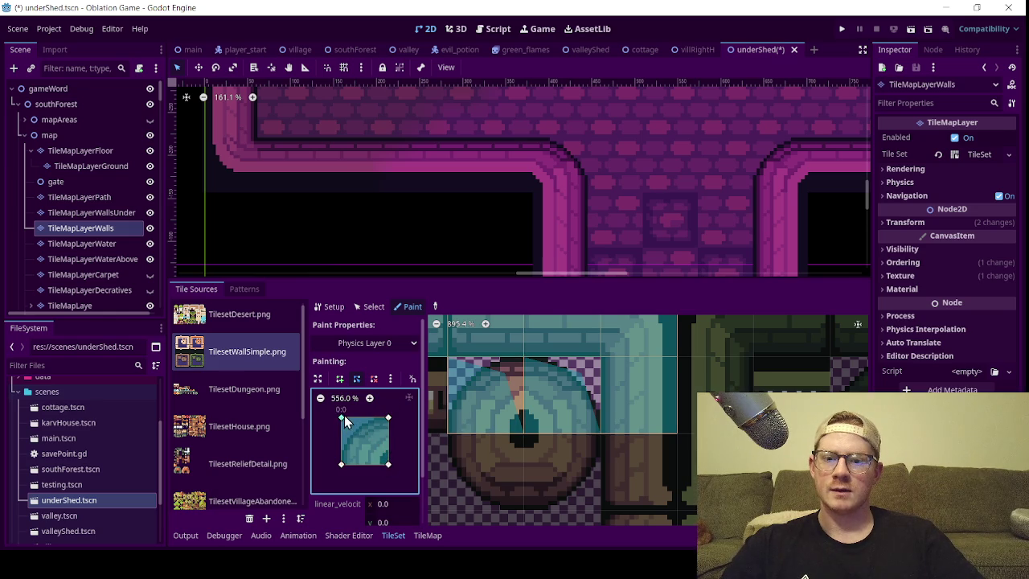
click(514, 415)
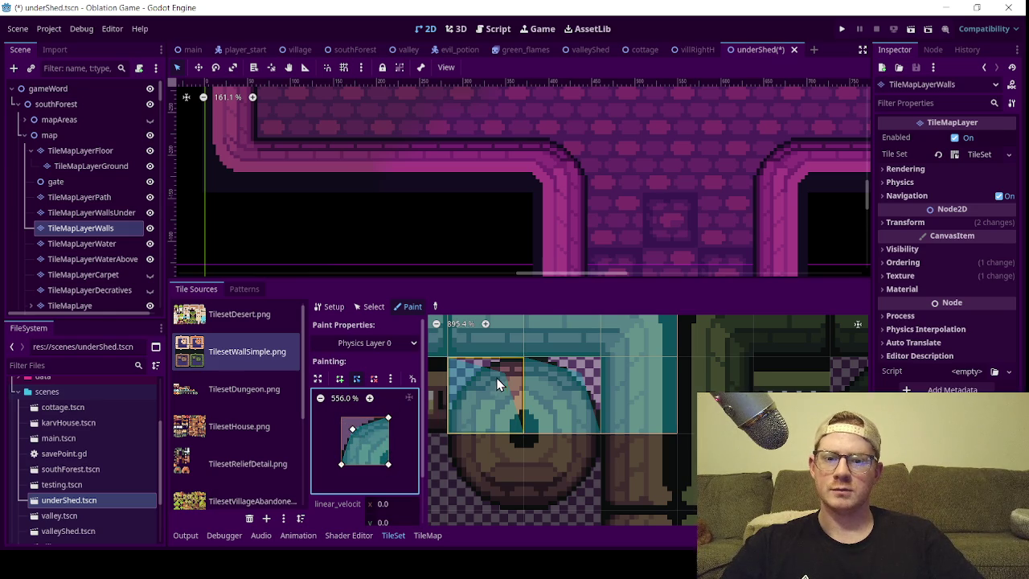
scroll(560, 453, down, 3)
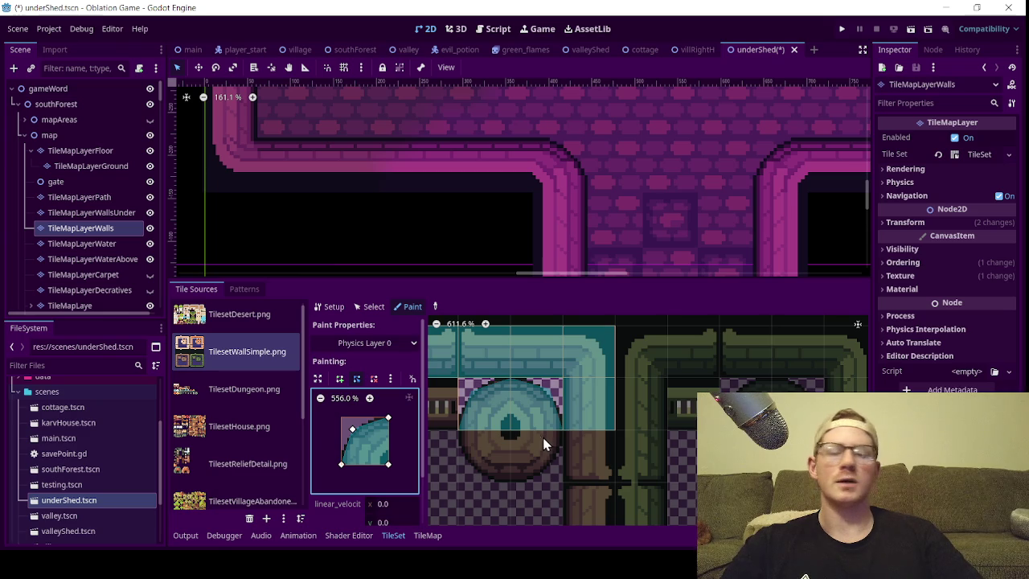
scroll(563, 241, down, 5)
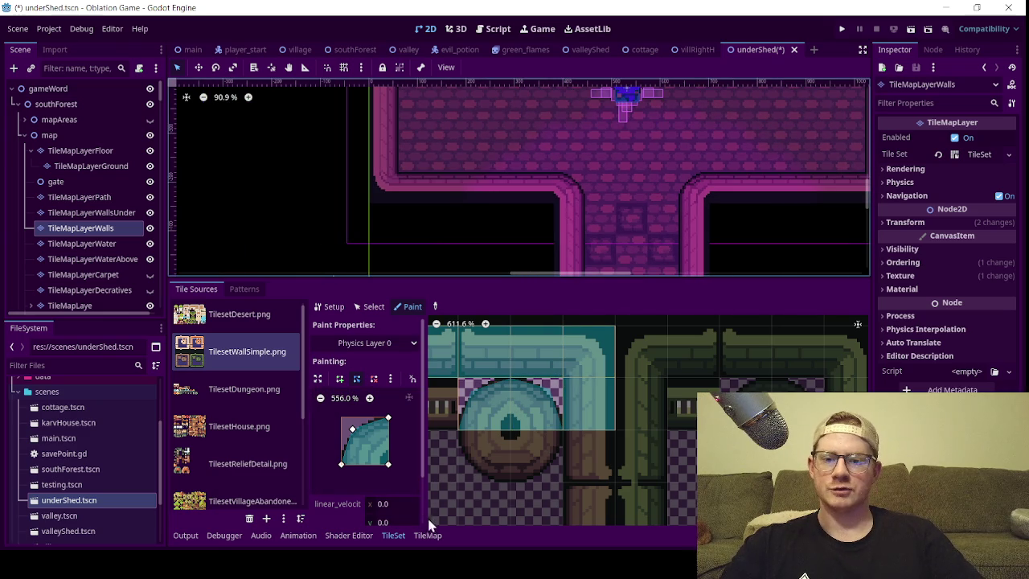
- Return to the TileMap panel, shrink the bottom panel, and zoom out over the T-shaped room
click(427, 533)
drag(521, 277, 521, 375)
scroll(575, 297, down, 3)
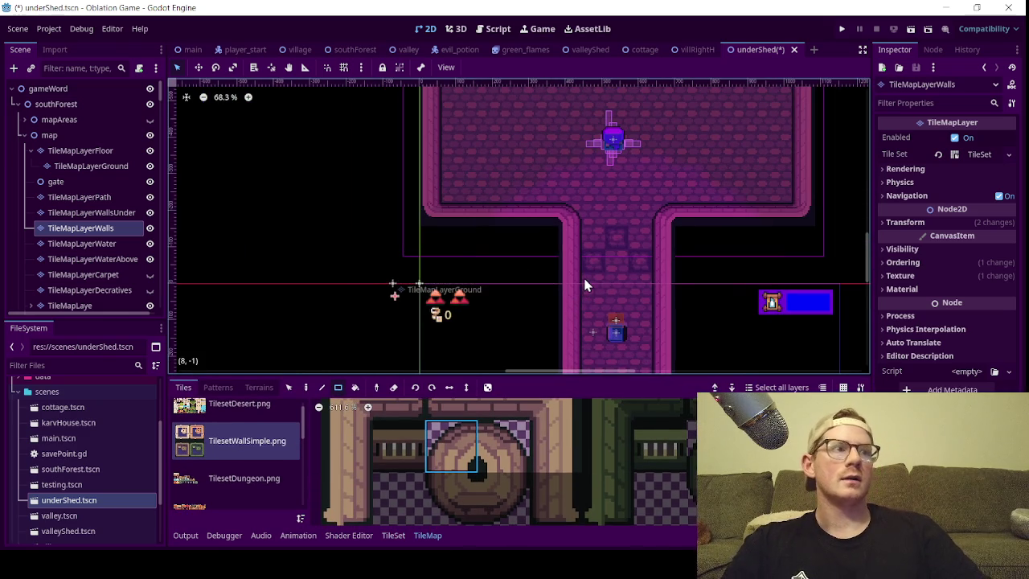
scroll(575, 291, down, 3)
scroll(563, 278, down, 1)
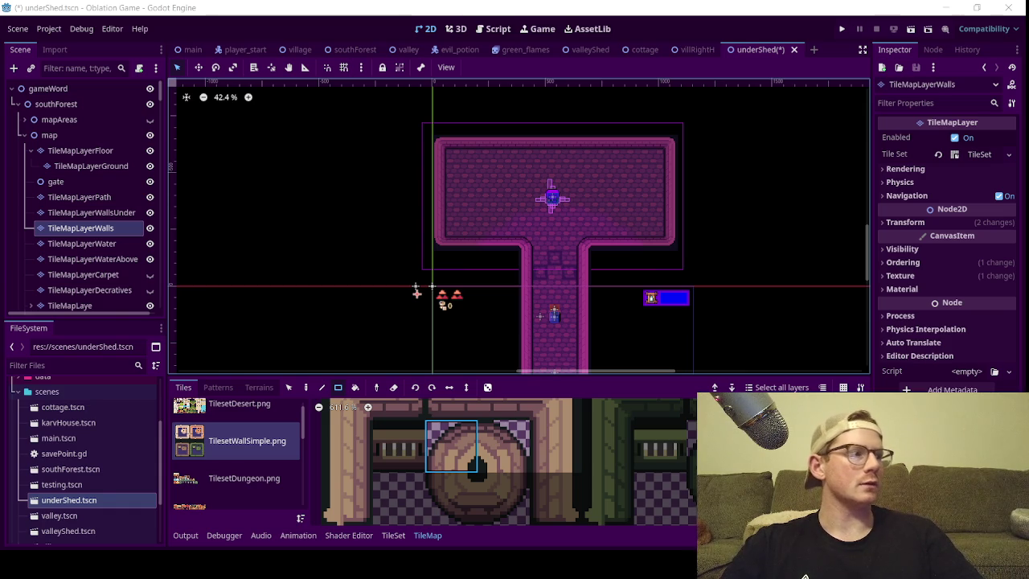
scroll(659, 258, down, 1)
scroll(635, 257, up, 1)
scroll(587, 230, down, 4)
scroll(544, 156, up, 1)
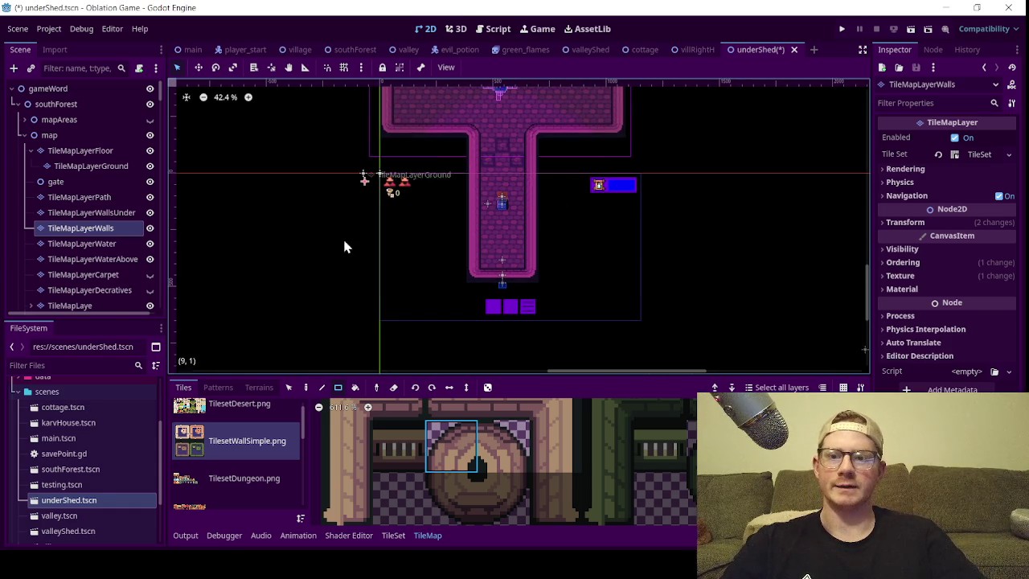
- Collapse areaFour's enemies, areaFour through areaSeven, and the mapAreas group in the Scene tree
click(24, 135)
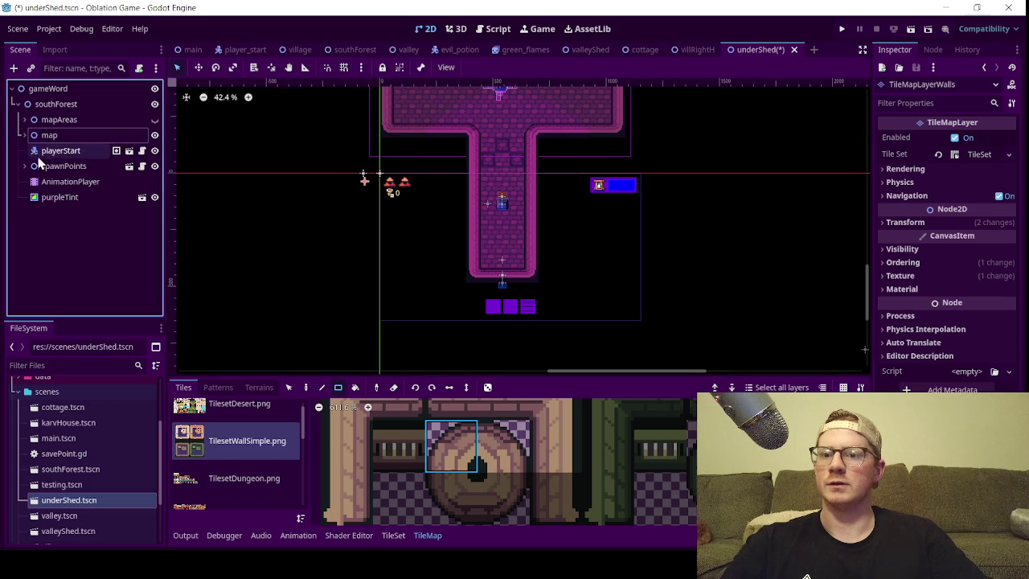
click(24, 119)
scroll(37, 180, down, 1)
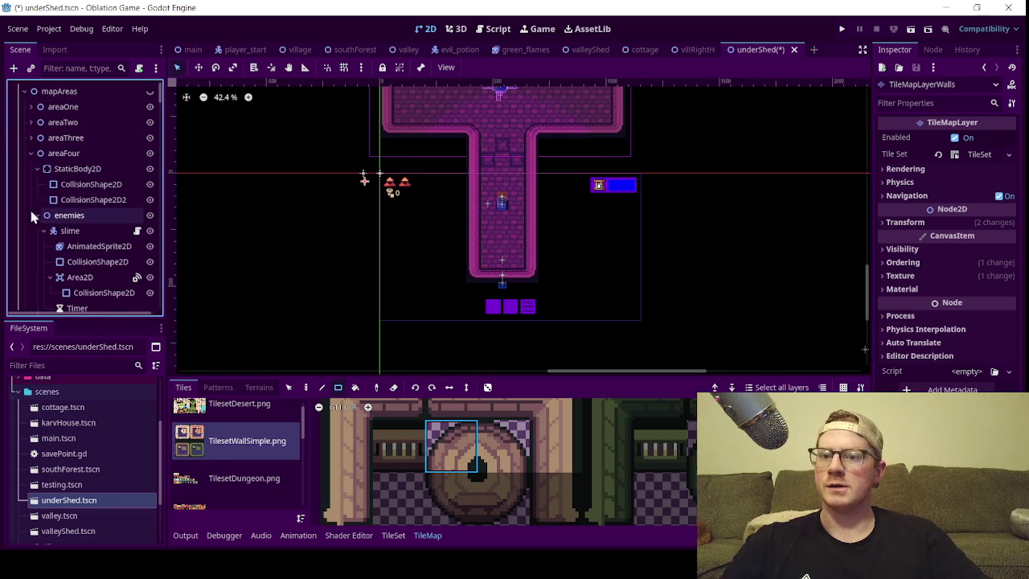
click(36, 213)
click(31, 153)
click(31, 168)
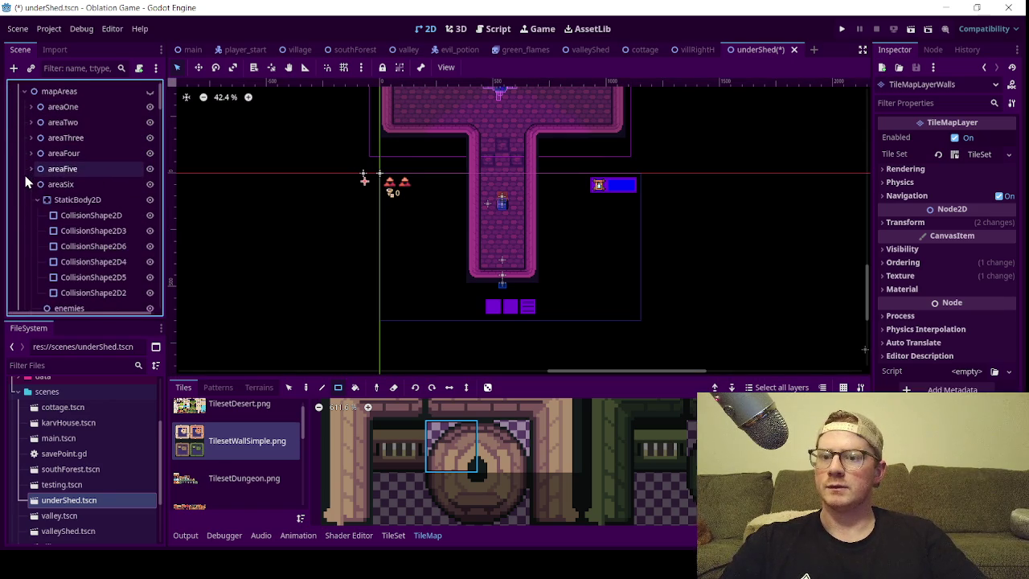
click(30, 184)
click(30, 199)
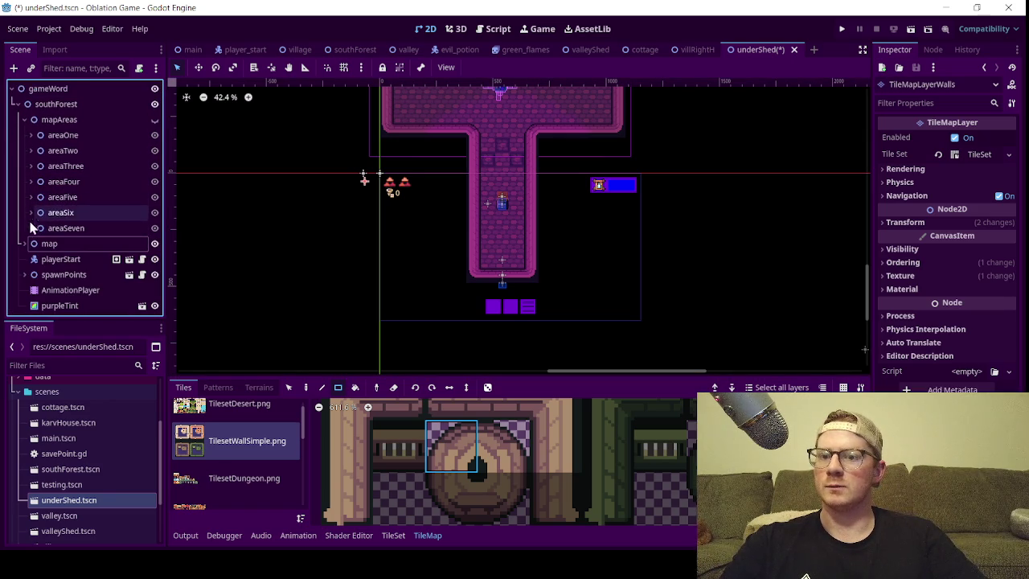
click(24, 120)
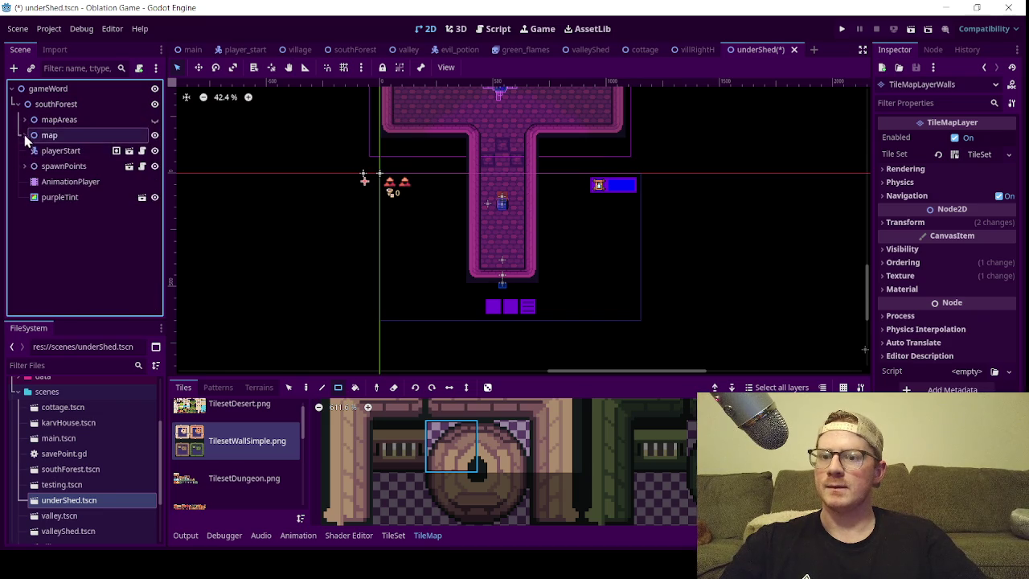
- Collapse door2, door3 and the hitable group, then select the torchNormal light sprite
click(24, 135)
scroll(25, 145, down, 4)
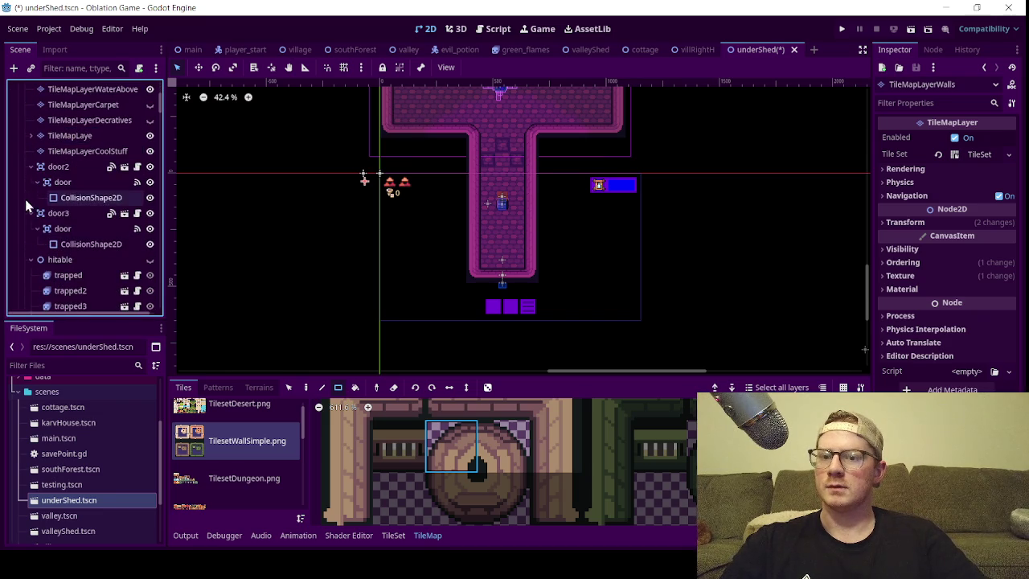
click(30, 167)
click(31, 182)
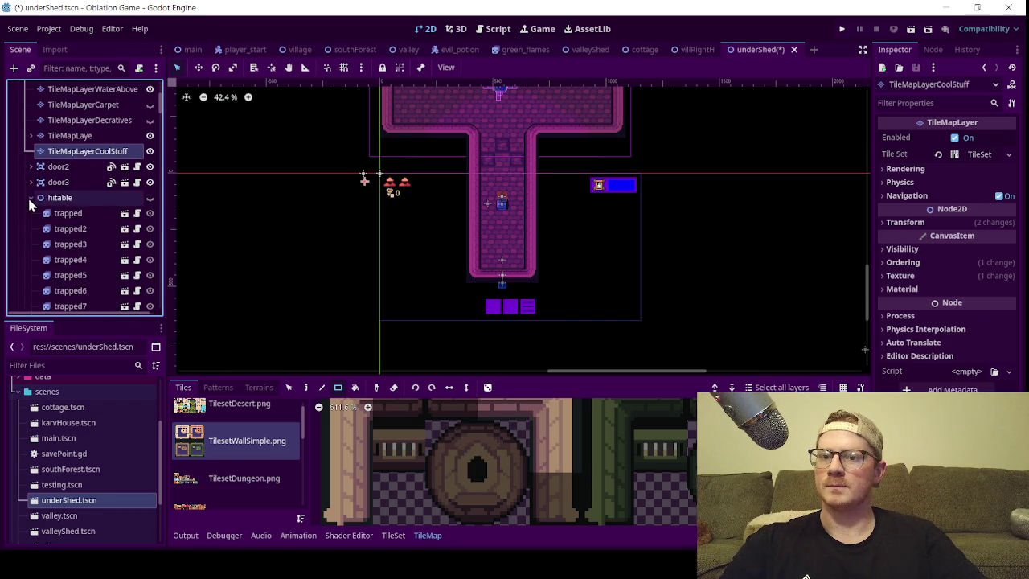
click(30, 197)
click(77, 228)
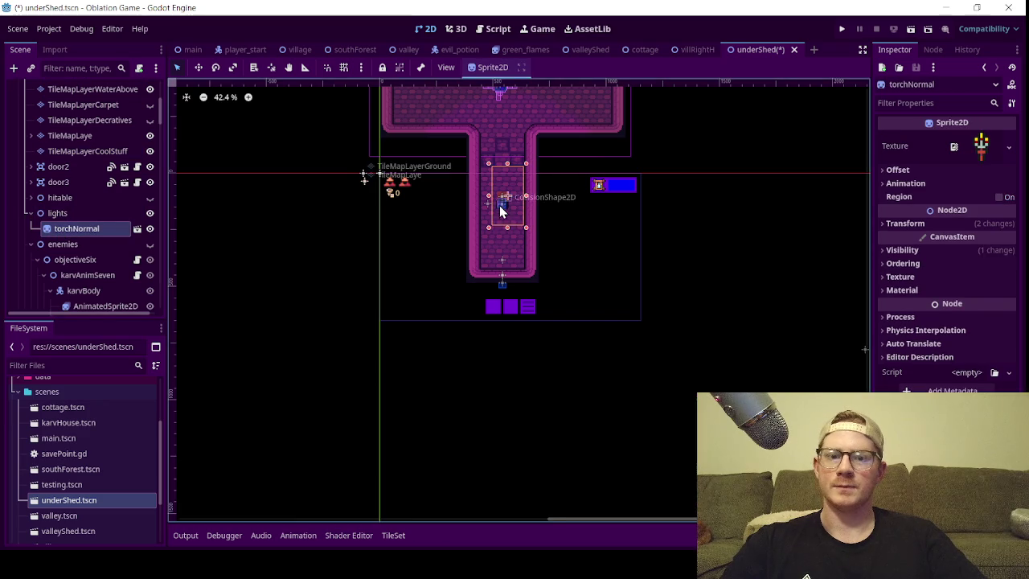
- Drag the torchNormal sprite up toward the top room and set its scale to 50
scroll(499, 205, down, 2)
click(198, 68)
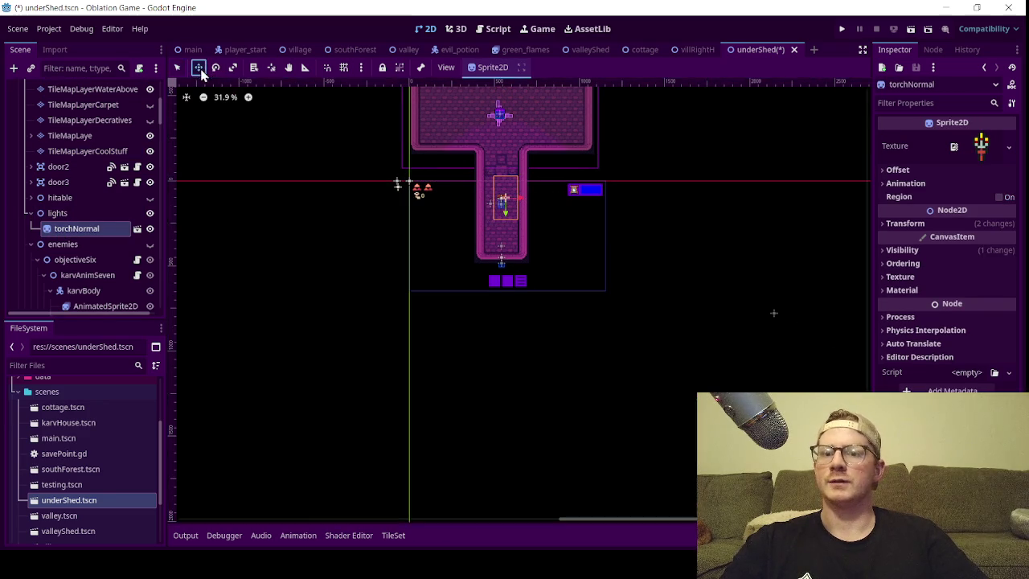
drag(399, 180, 398, 253)
mouse_move(466, 301)
mouse_down()
mouse_move(461, 234)
mouse_move(471, 260)
mouse_up()
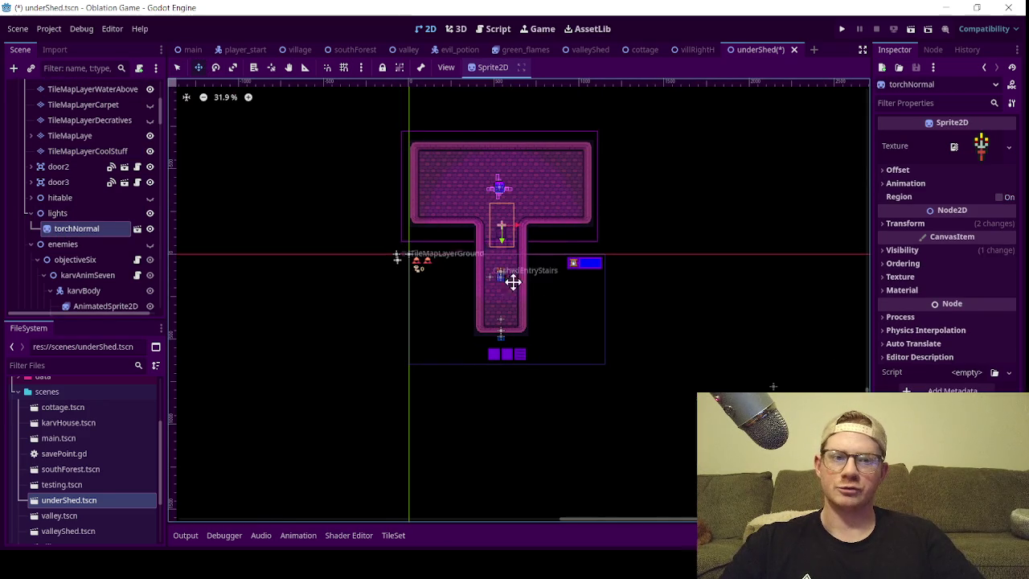
click(916, 227)
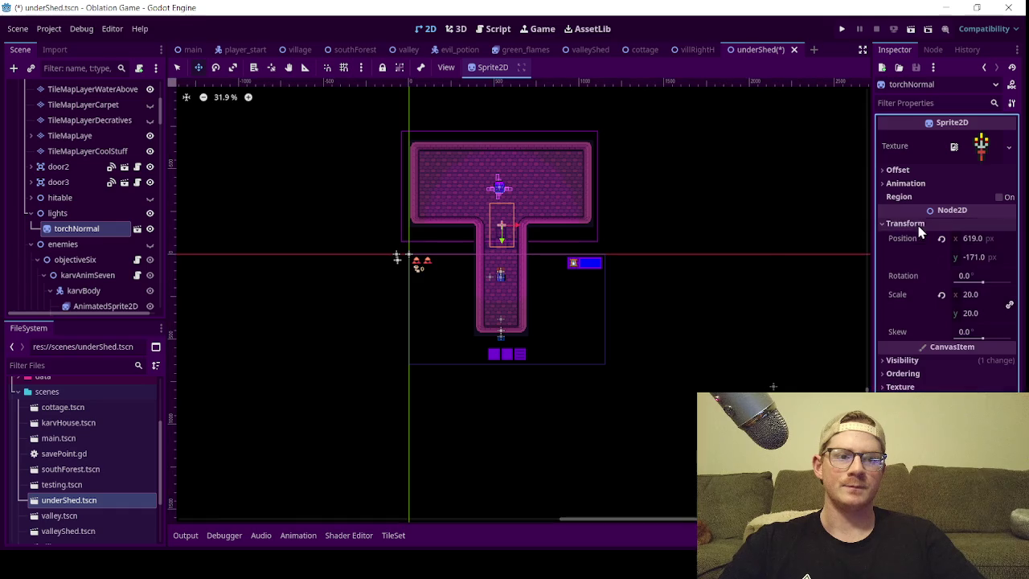
click(990, 299)
key(Return)
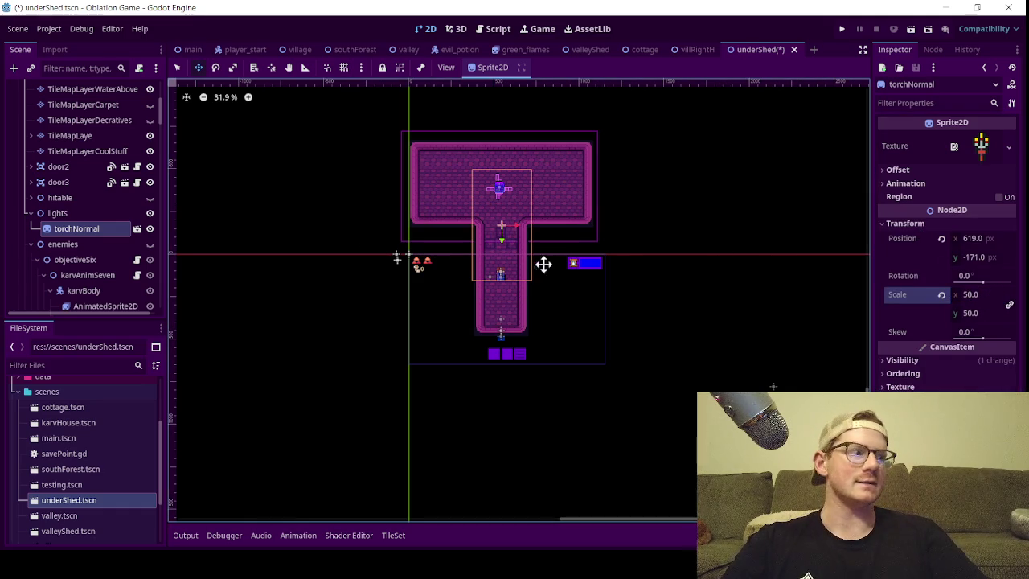
- Reposition the torch over the corridor's top at 609, -145 and save the underShed scene
scroll(485, 249, up, 4)
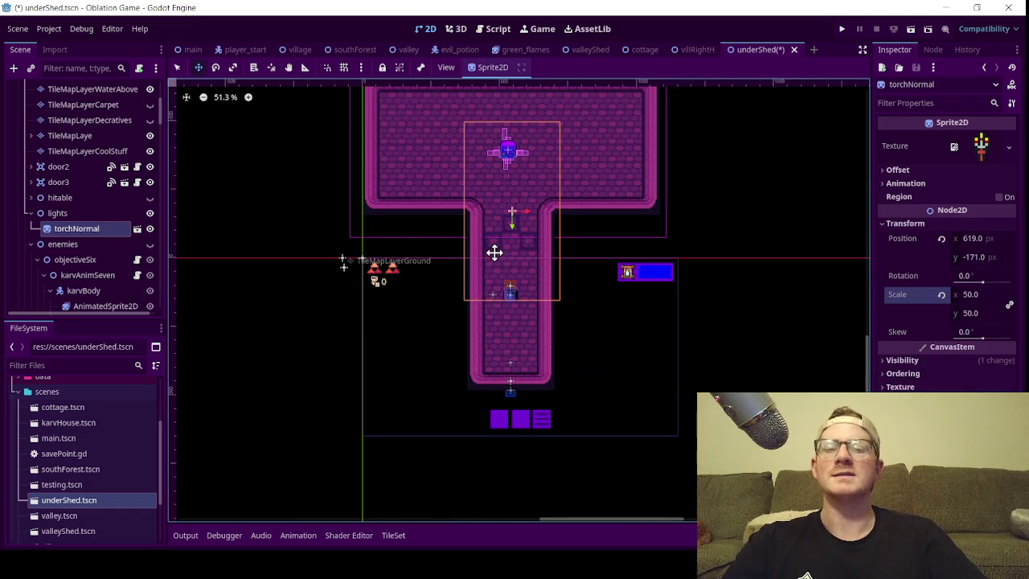
mouse_move(518, 259)
mouse_down()
mouse_move(509, 262)
mouse_move(515, 255)
mouse_up()
scroll(505, 212, down, 3)
scroll(504, 214, up, 4)
drag(504, 214, 518, 260)
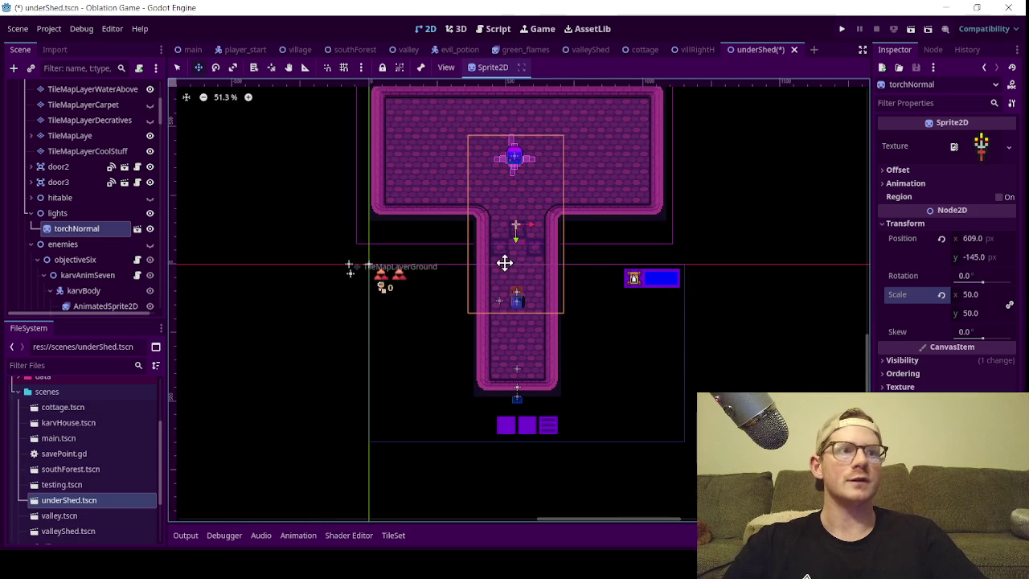
key(ctrl+s)
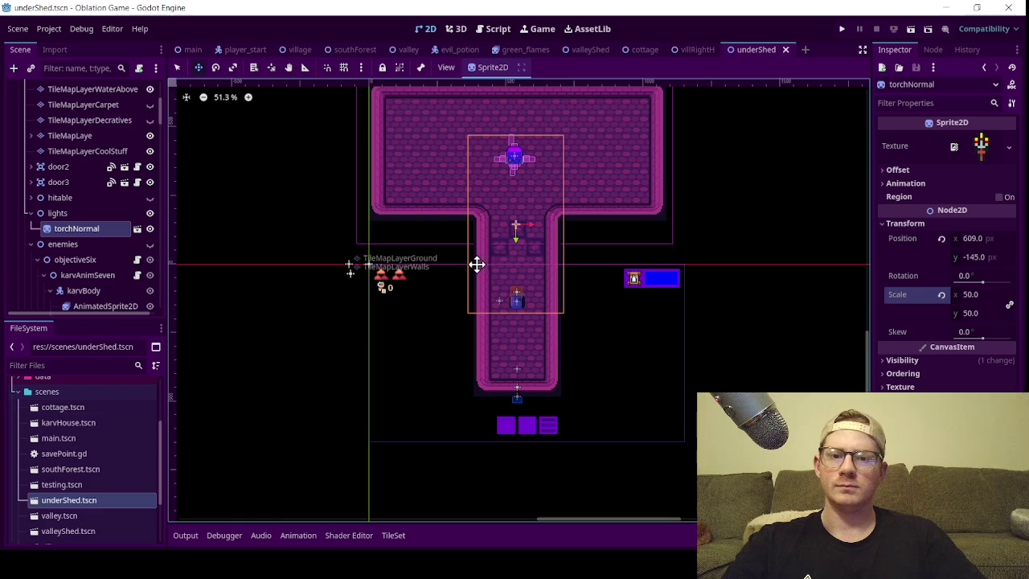
click(31, 214)
scroll(30, 228, up, 5)
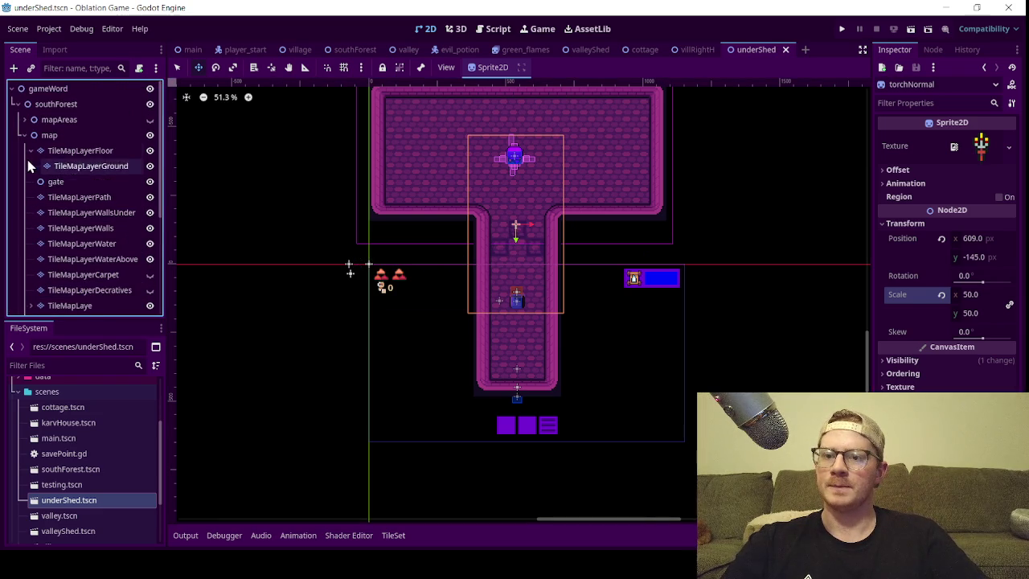
- Deselect the torch and select the TileMapLaye layer for painting
click(24, 136)
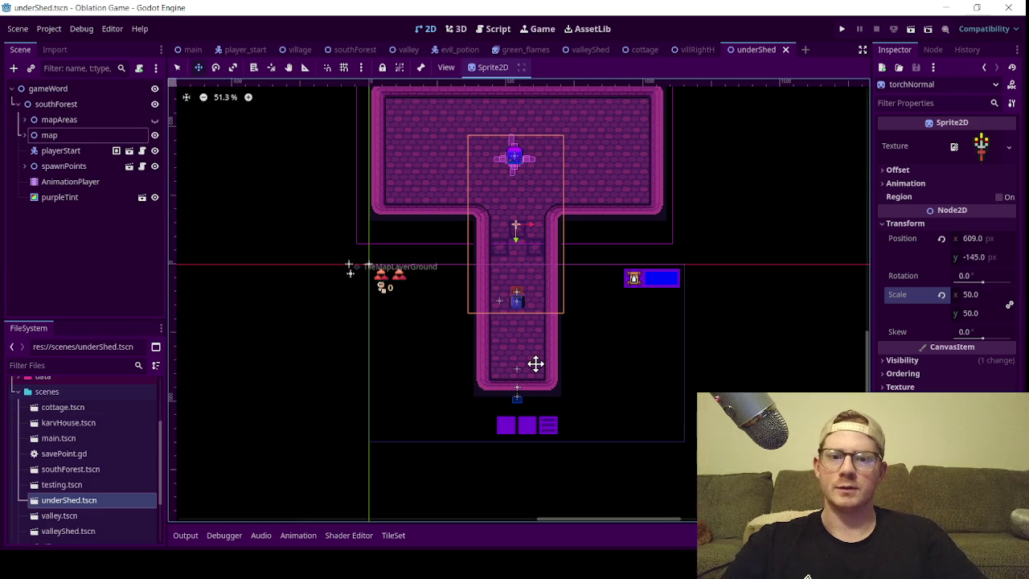
click(415, 268)
scroll(471, 273, up, 5)
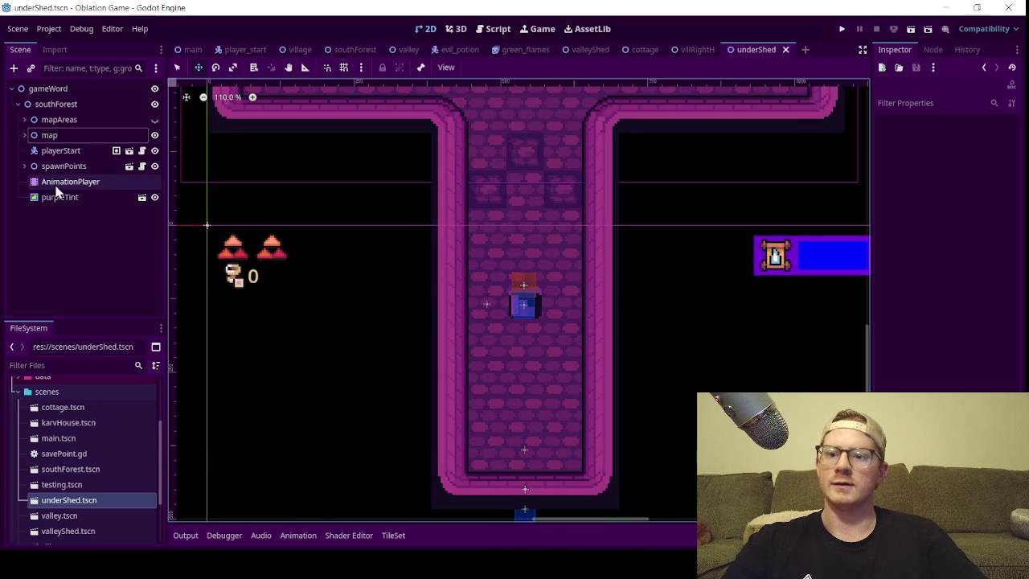
click(24, 135)
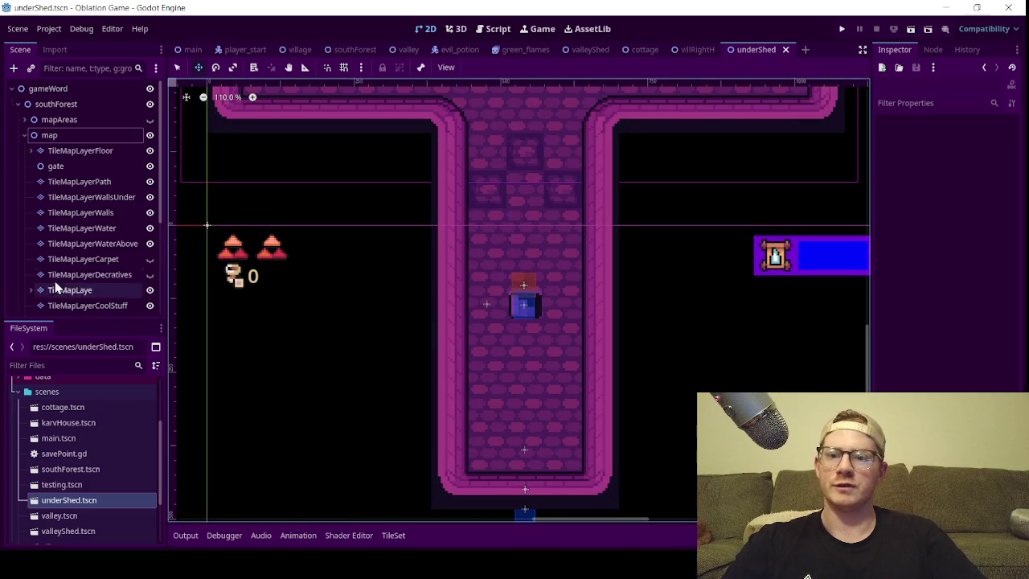
scroll(74, 272, down, 3)
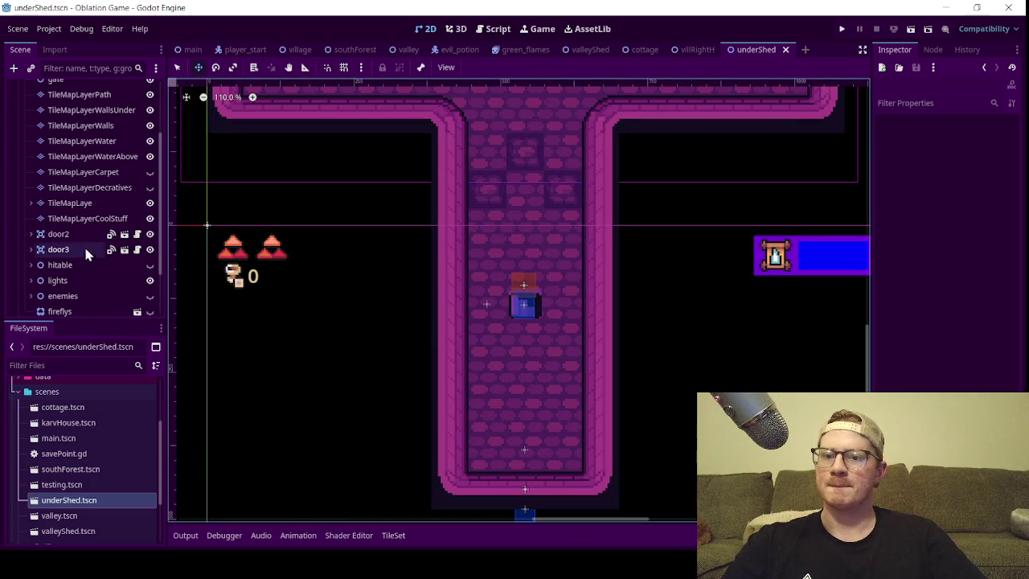
click(89, 219)
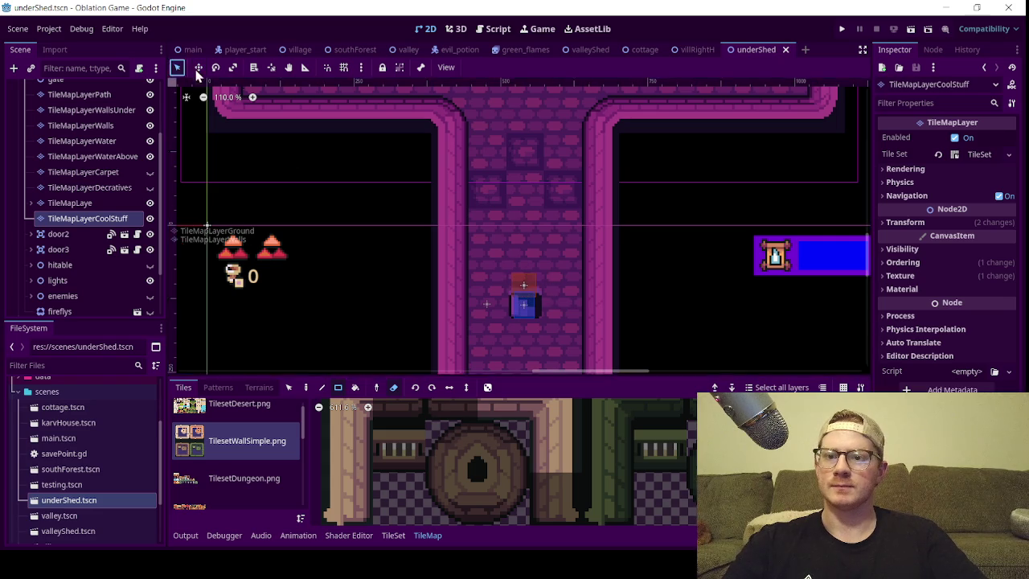
click(519, 305)
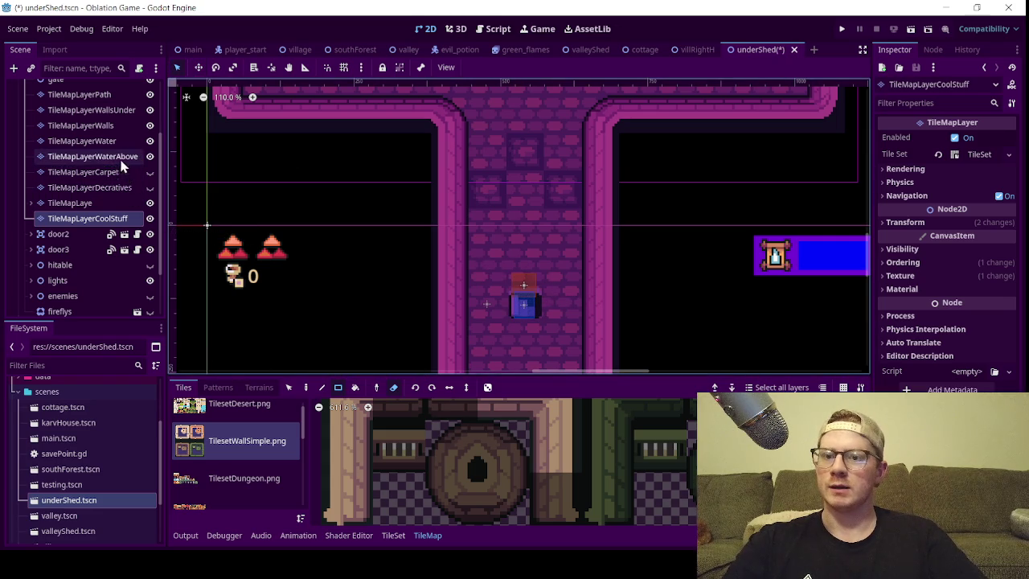
click(122, 205)
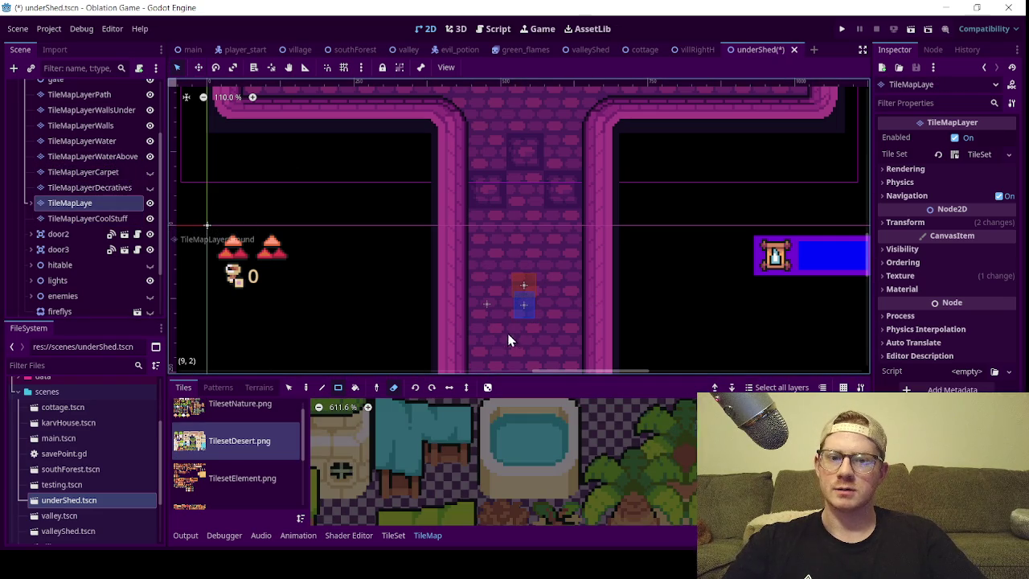
- Browse the water, interior floor and house tilesets, then choose the TilesetElement.png atlas
scroll(184, 474, down, 2)
click(184, 450)
click(225, 500)
scroll(225, 499, down, 1)
click(234, 476)
scroll(603, 515, down, 3)
scroll(225, 466, up, 2)
click(206, 430)
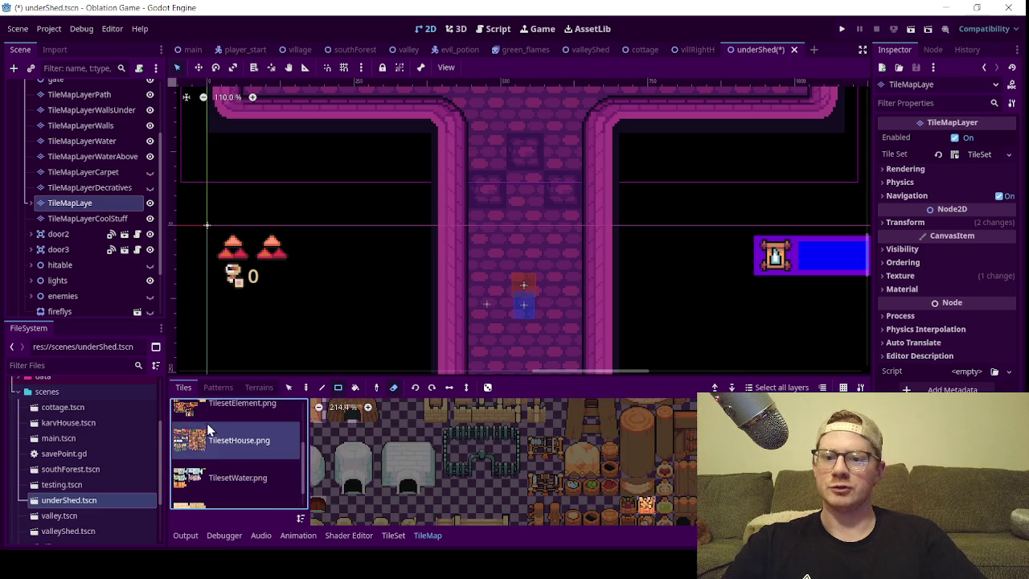
scroll(206, 430, up, 1)
click(207, 430)
scroll(482, 458, down, 1)
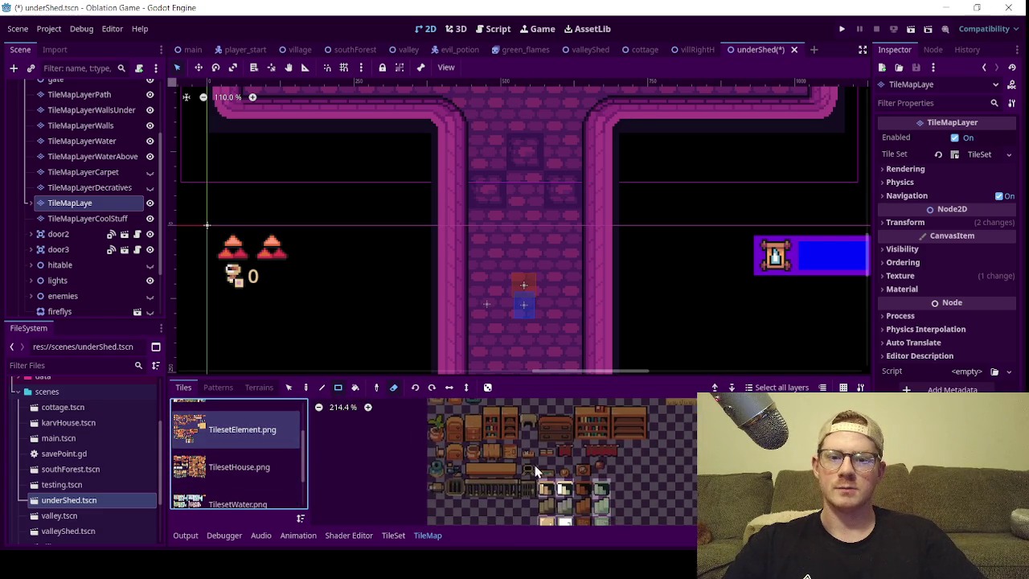
scroll(539, 451, up, 3)
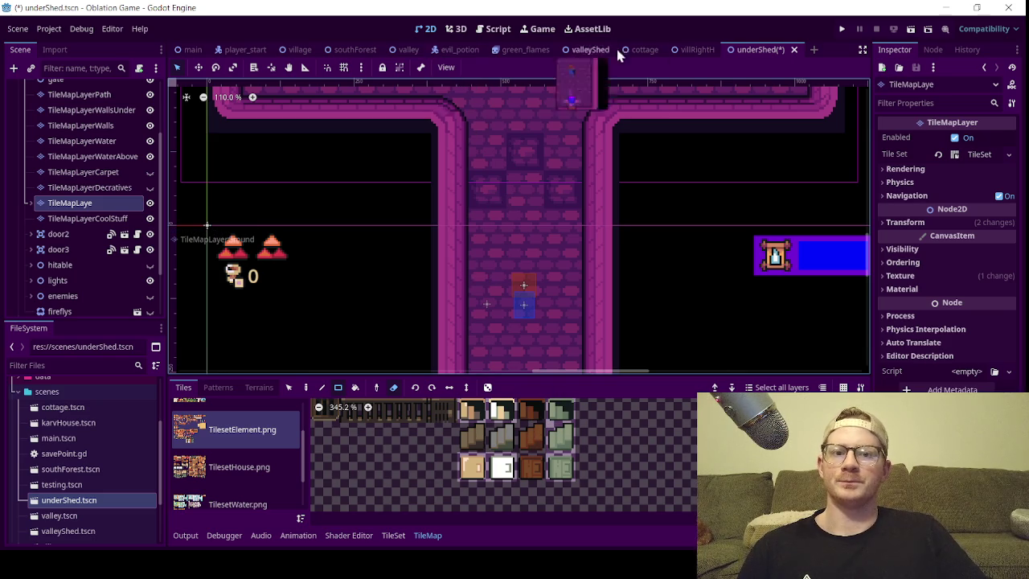
click(684, 49)
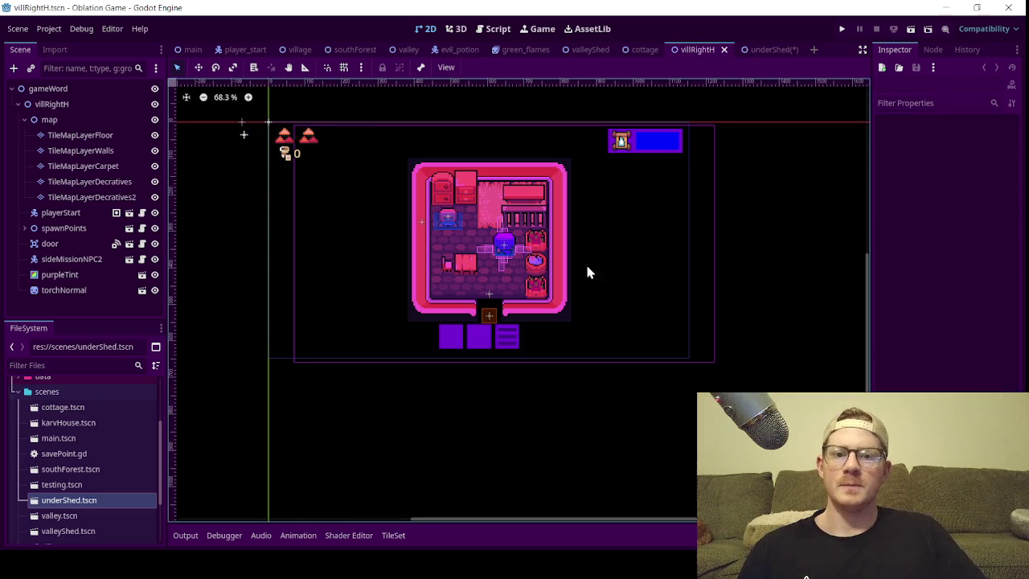
click(764, 49)
click(589, 49)
scroll(508, 257, up, 8)
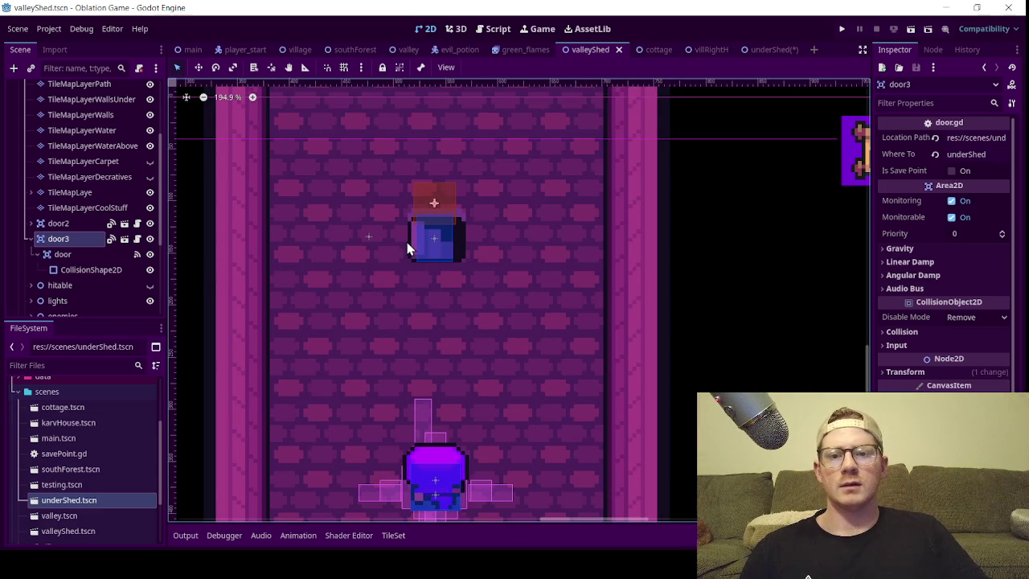
click(767, 49)
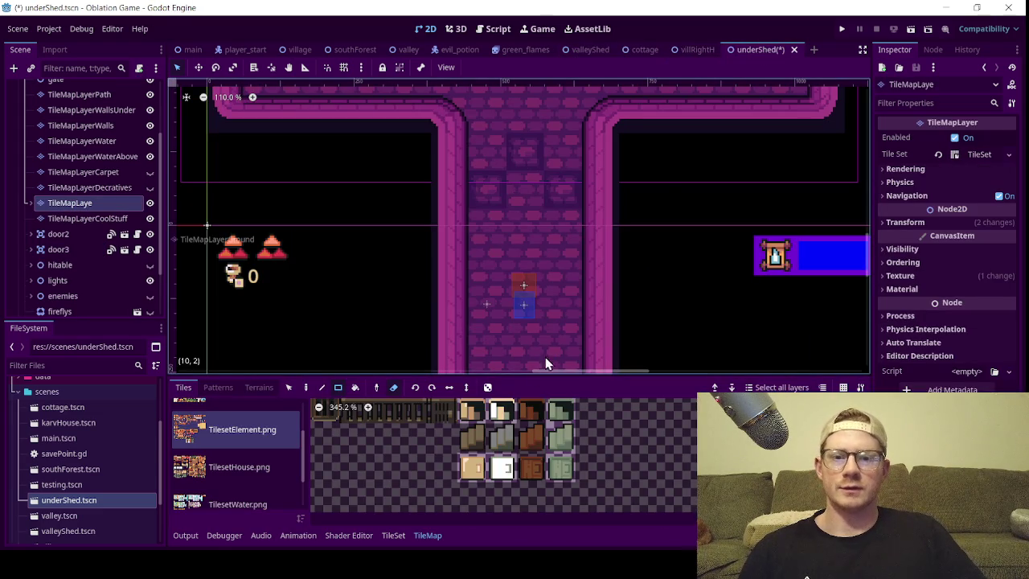
click(393, 387)
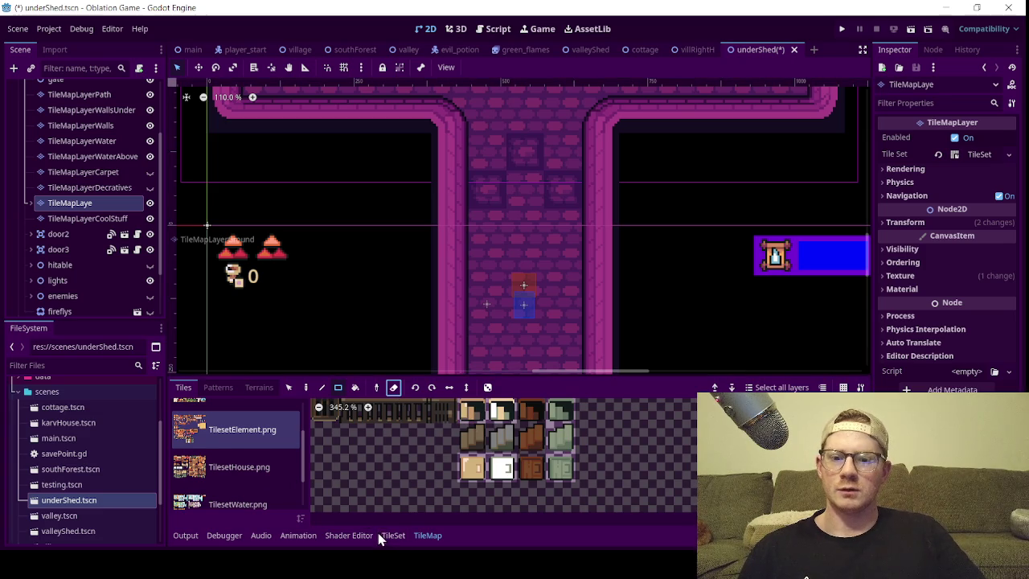
click(384, 536)
scroll(565, 475, down, 3)
scroll(565, 476, up, 3)
click(332, 406)
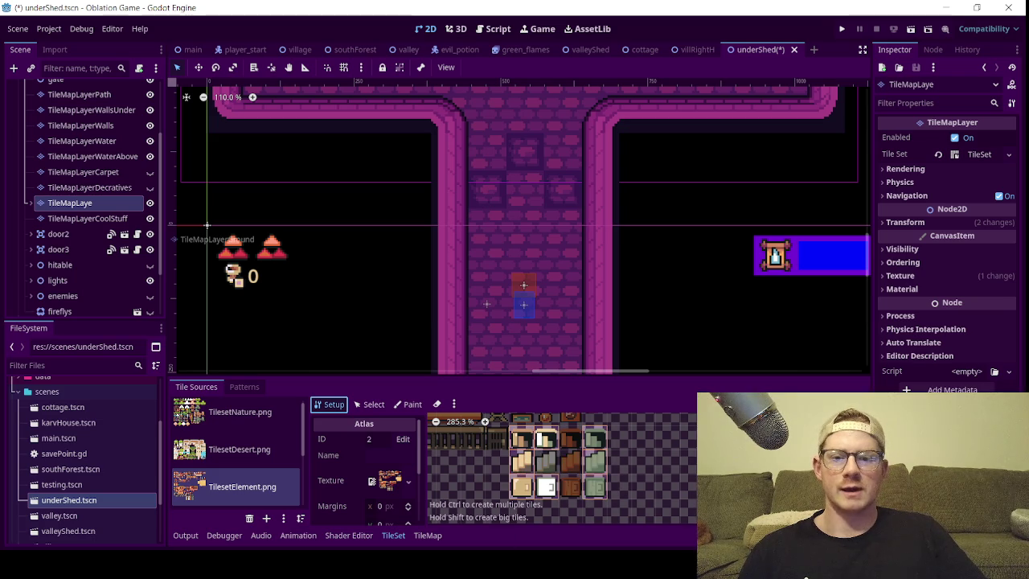
click(428, 535)
click(479, 460)
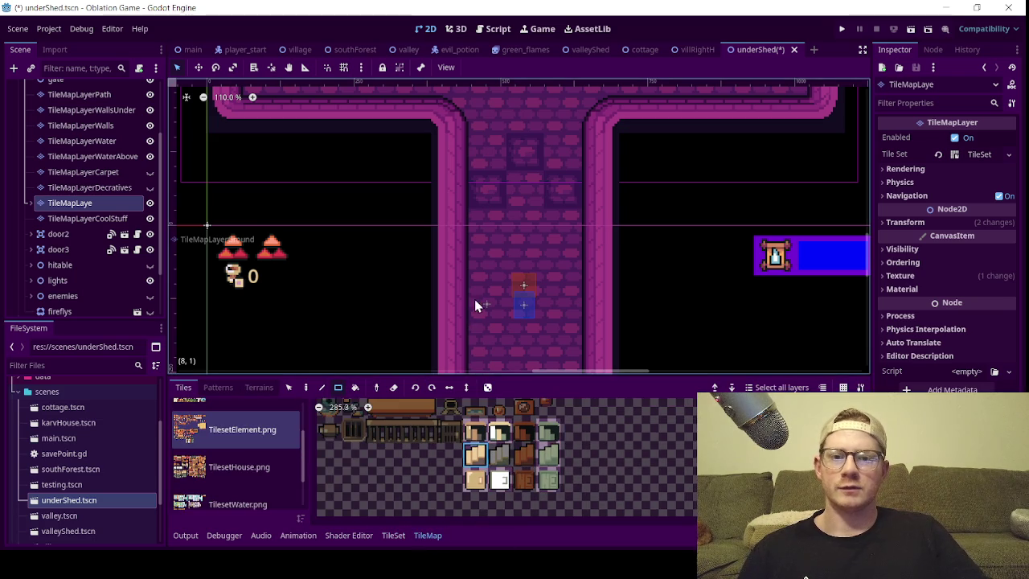
- Paint two stair tiles and a darker tile onto the underShed room floor
click(478, 303)
click(548, 456)
click(485, 263)
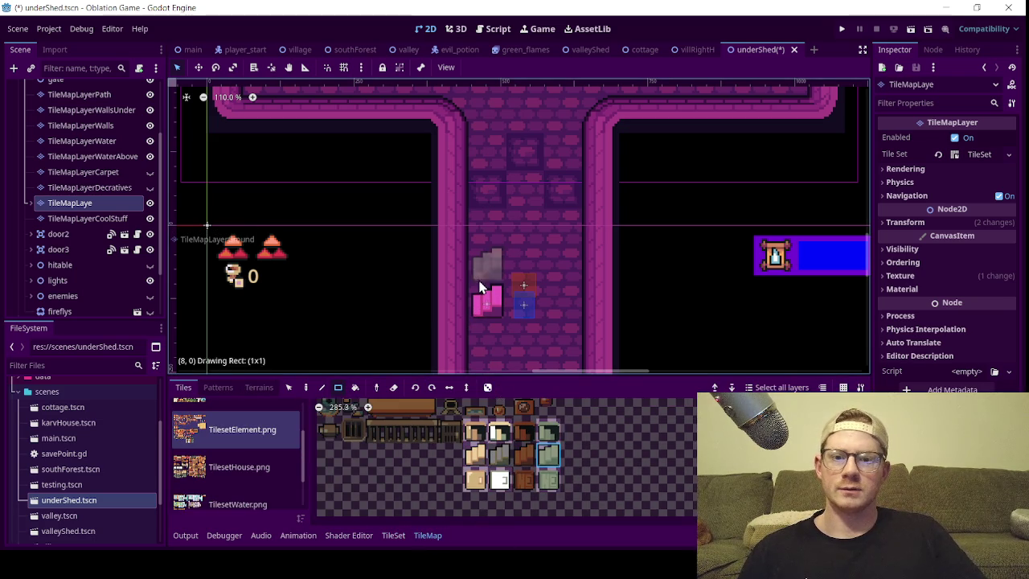
click(548, 432)
mouse_move(647, 55)
click(524, 269)
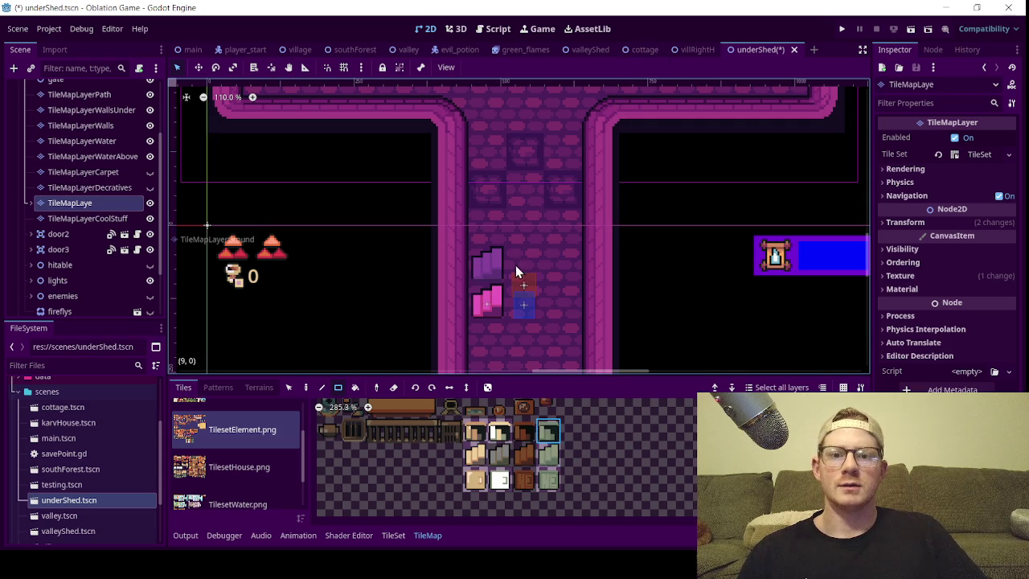
scroll(538, 270, up, 4)
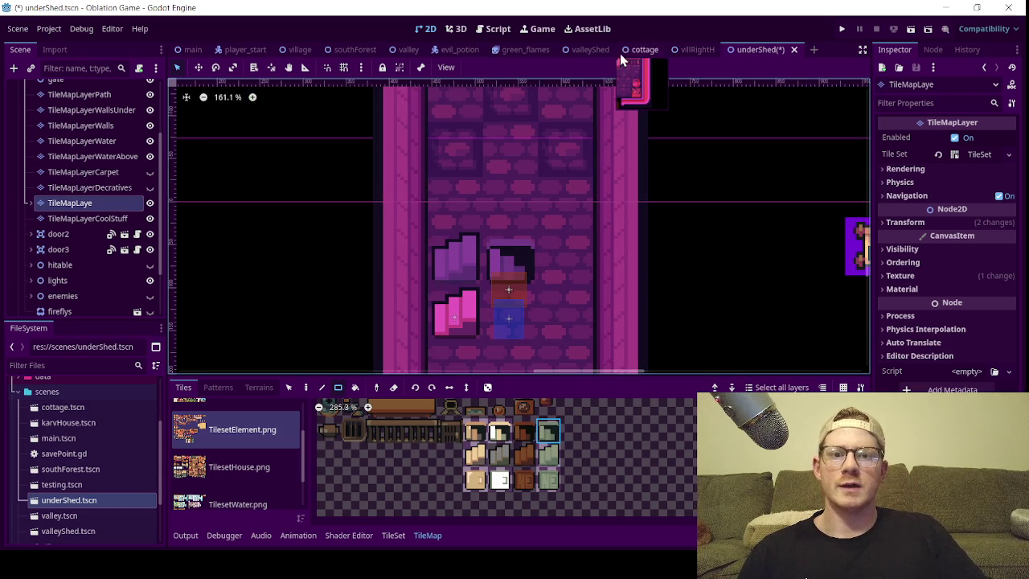
- Compare with the valleyShed layout, then erase the pink stair tile and the extra purple tile
click(595, 53)
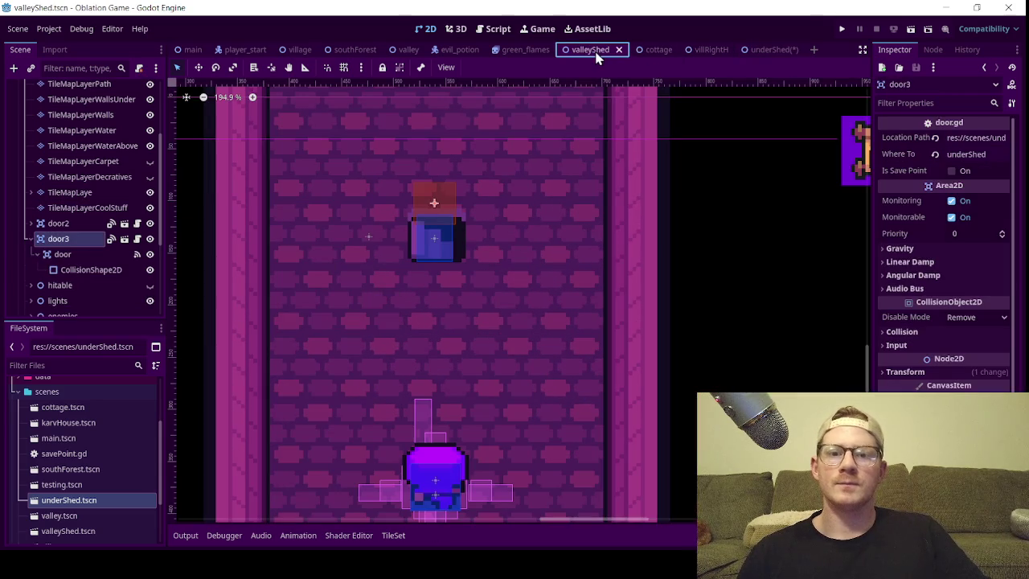
mouse_move(769, 53)
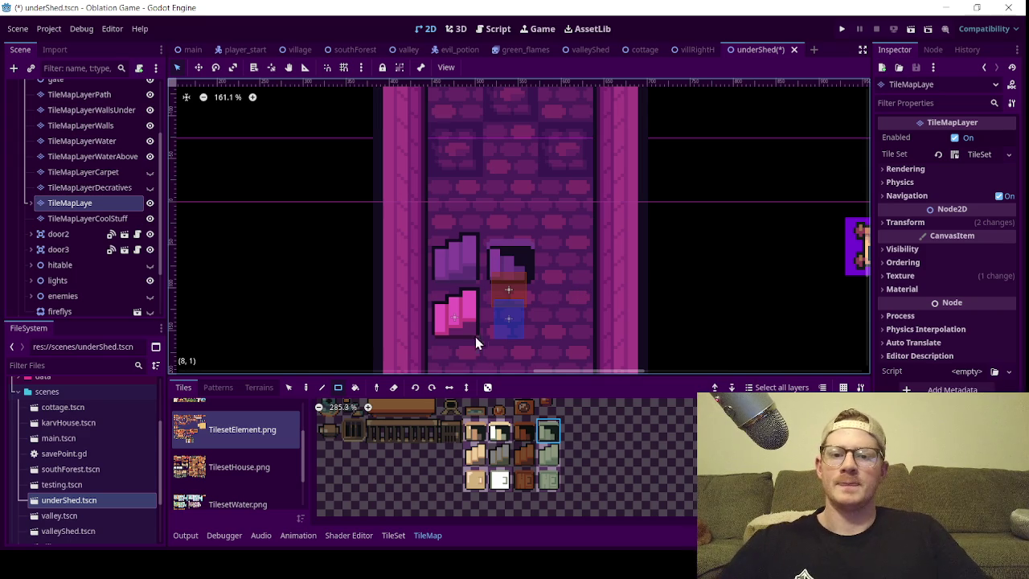
click(393, 386)
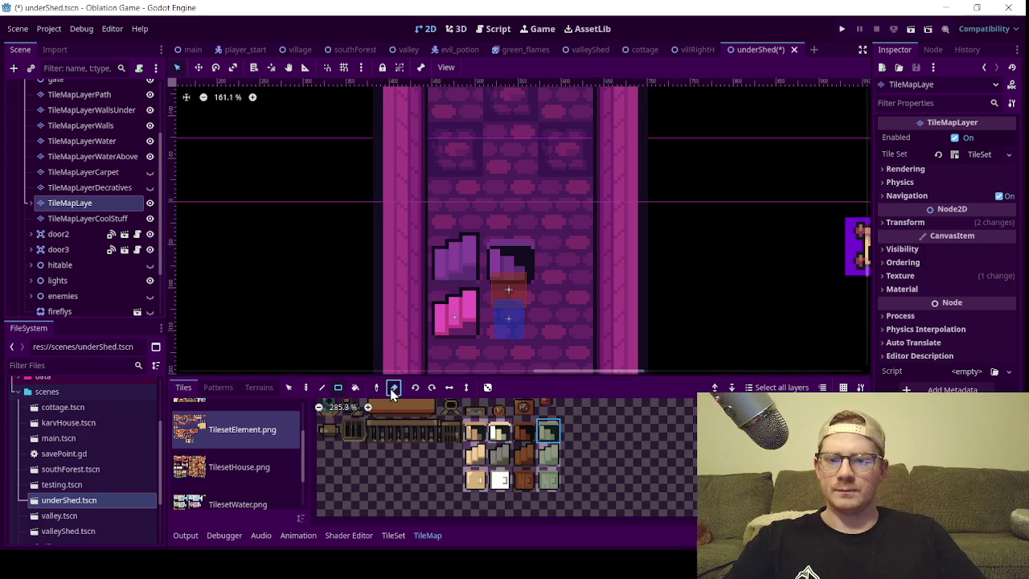
click(450, 318)
click(500, 253)
scroll(501, 252, down, 3)
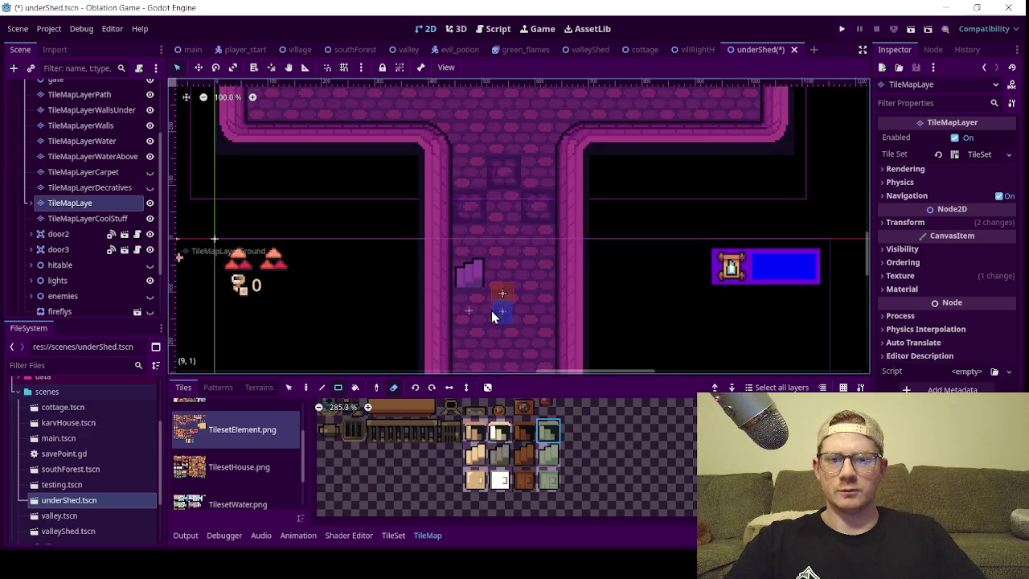
scroll(484, 228, down, 5)
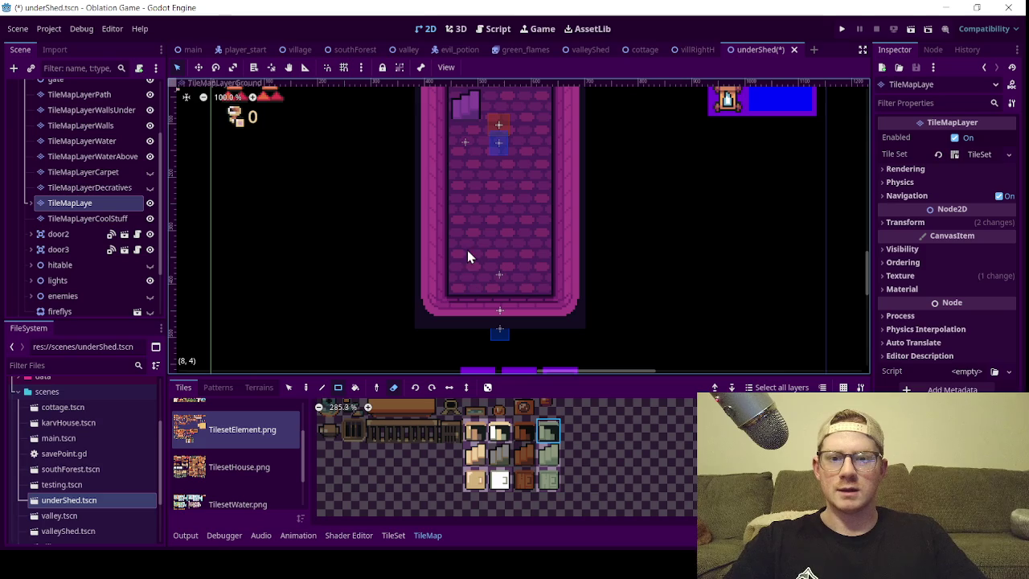
scroll(461, 271, down, 3)
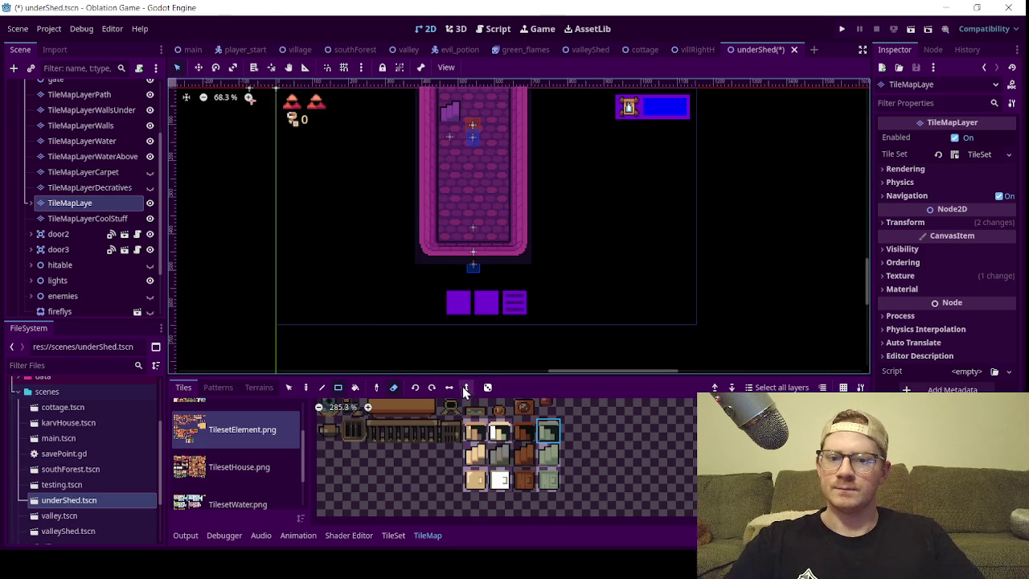
- Pick the lower stair tile from the atlas and place it near the room's bottom-left corner
click(414, 387)
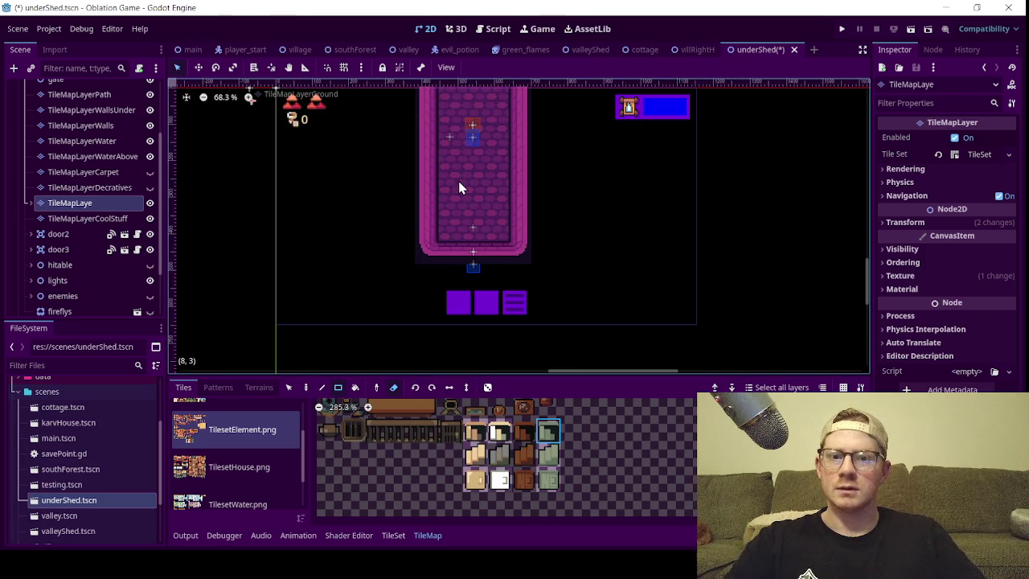
scroll(402, 165, down, 1)
drag(402, 162, 409, 232)
scroll(407, 232, down, 2)
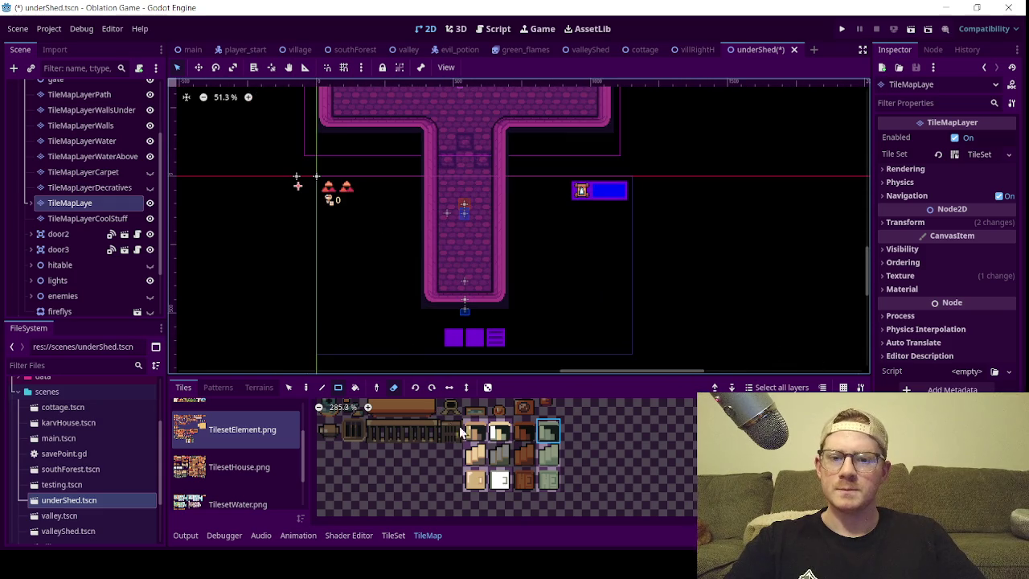
click(549, 455)
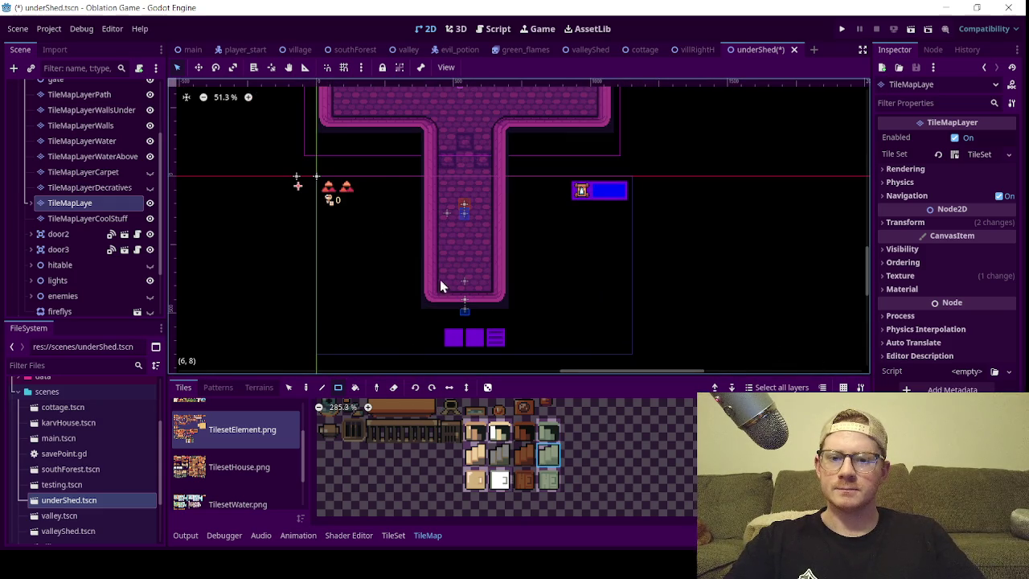
scroll(458, 303, up, 5)
scroll(455, 293, up, 4)
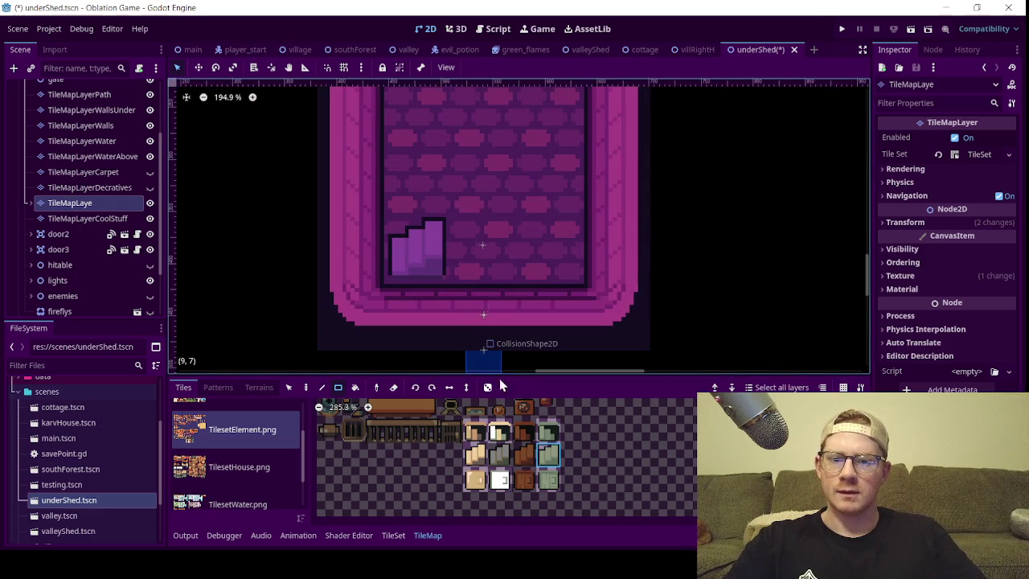
click(432, 388)
drag(419, 258, 421, 265)
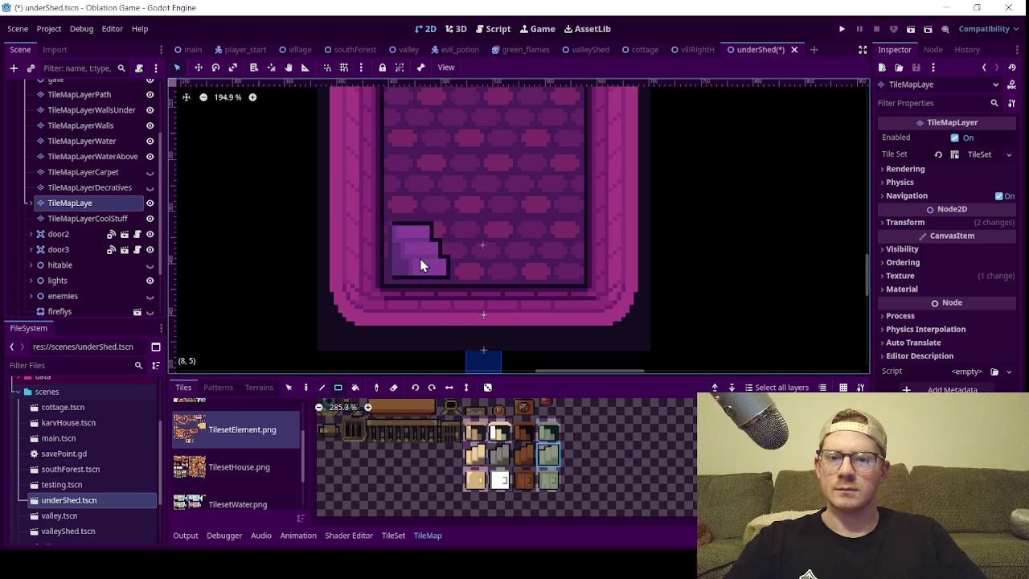
- Flip the stair tile horizontally, place it in the bottom-left corner, and collapse the map node
click(413, 389)
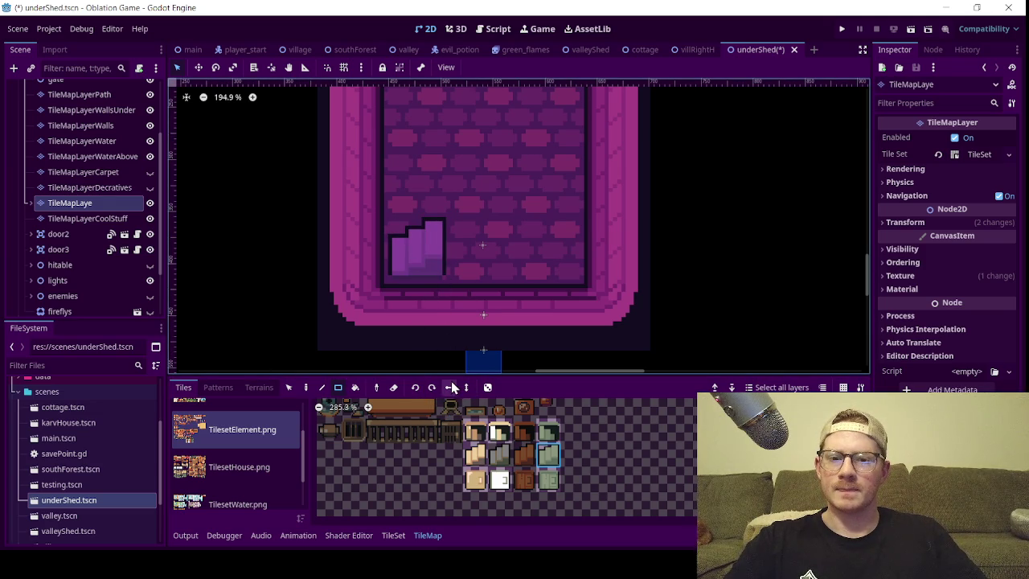
click(450, 389)
click(436, 265)
scroll(420, 283, down, 2)
scroll(421, 283, up, 3)
scroll(362, 296, down, 2)
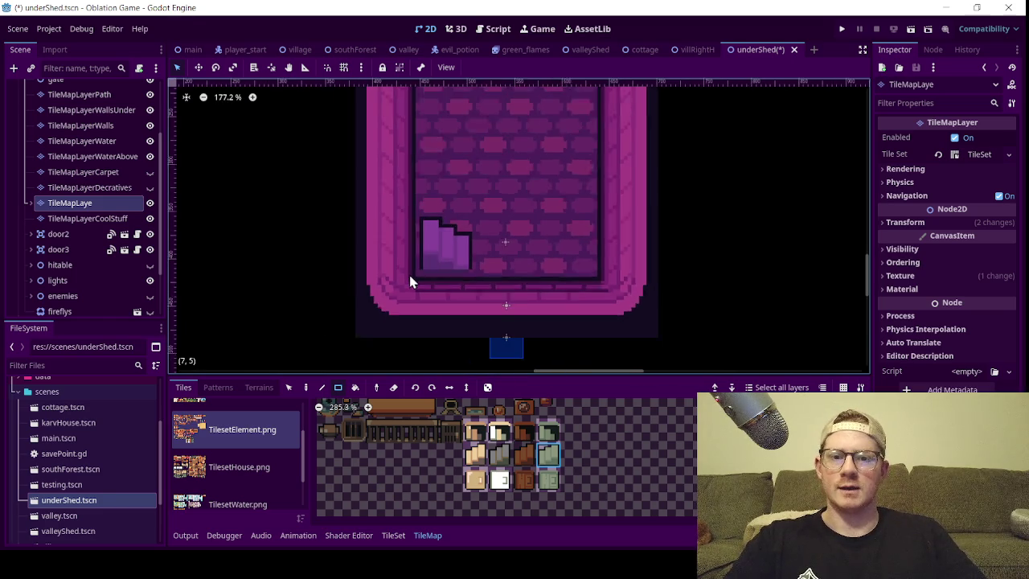
scroll(450, 269, up, 1)
scroll(448, 259, down, 3)
scroll(446, 237, up, 1)
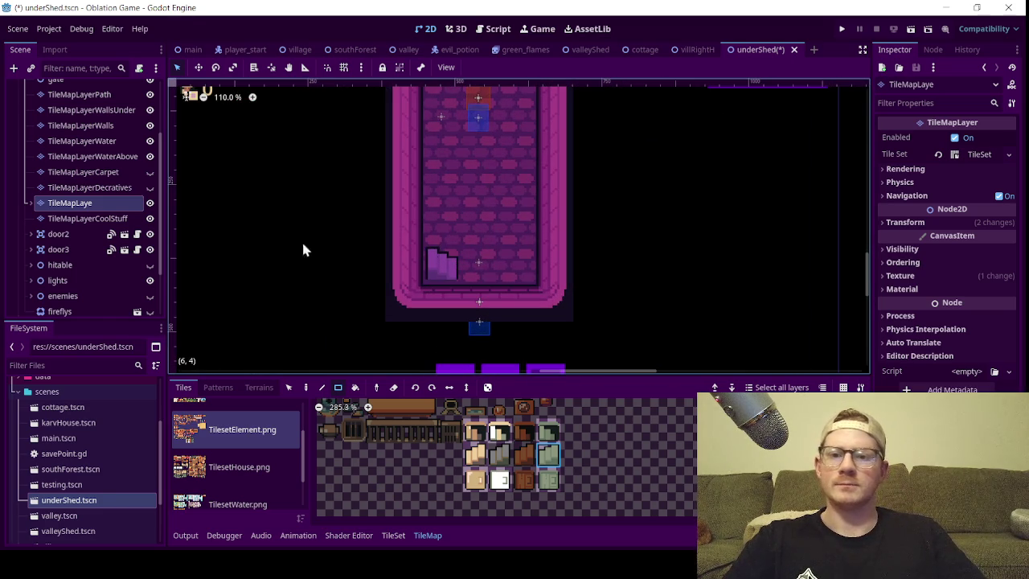
scroll(51, 217, up, 5)
click(23, 135)
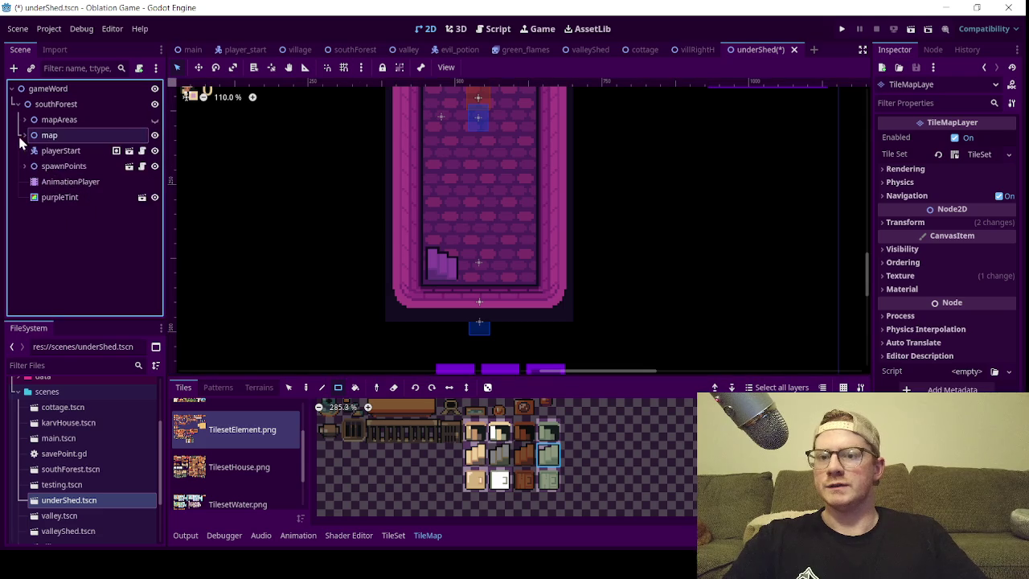
- Confirm the valleyShed door targets underShed, then rename the shedEntry spawn point to underShed
click(24, 165)
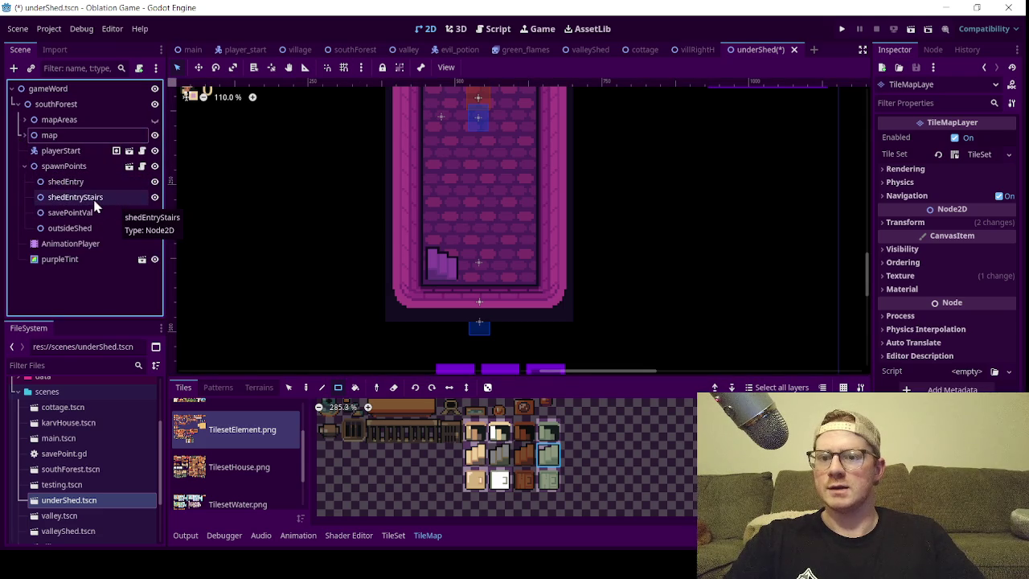
click(590, 49)
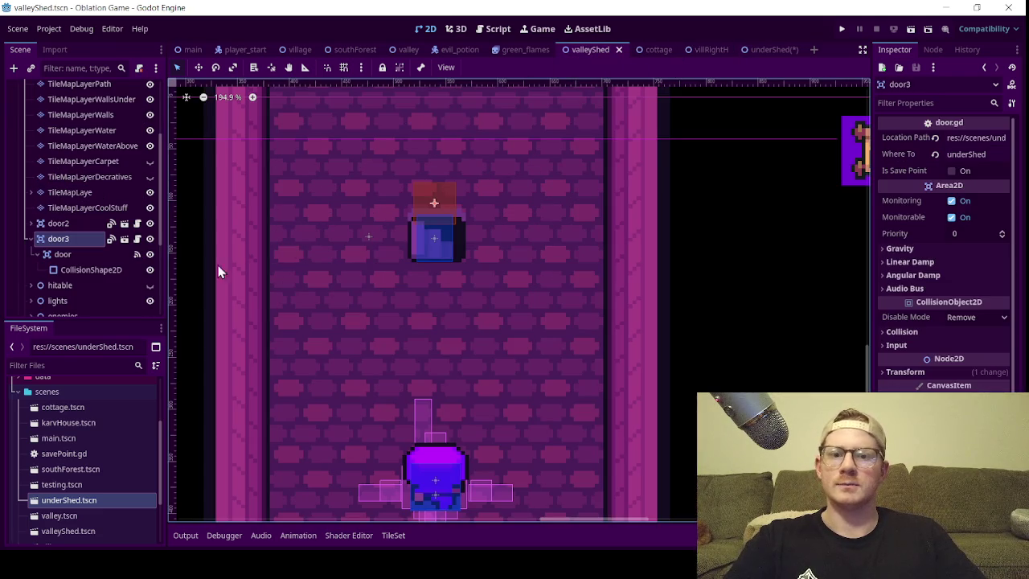
click(969, 154)
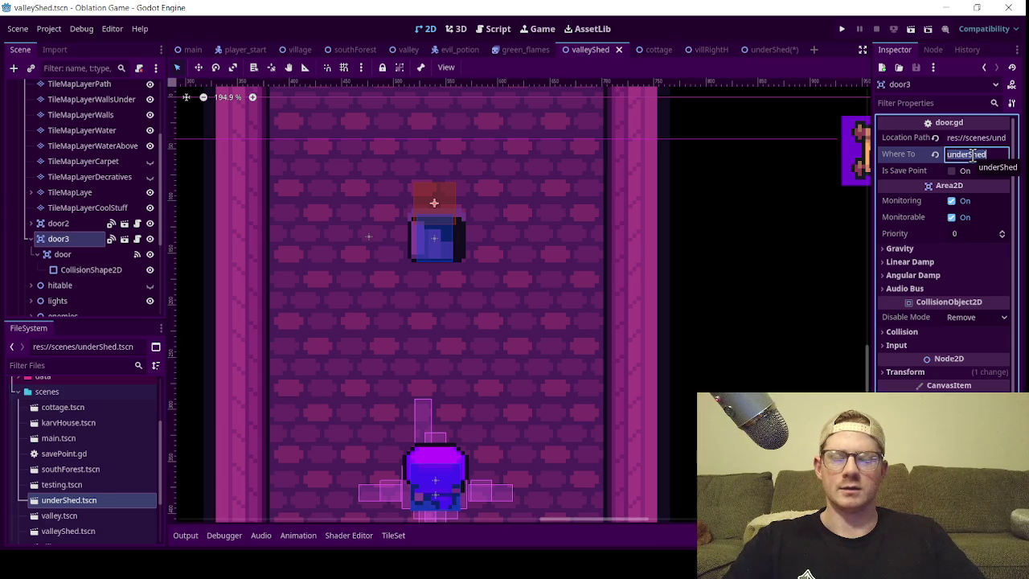
click(767, 50)
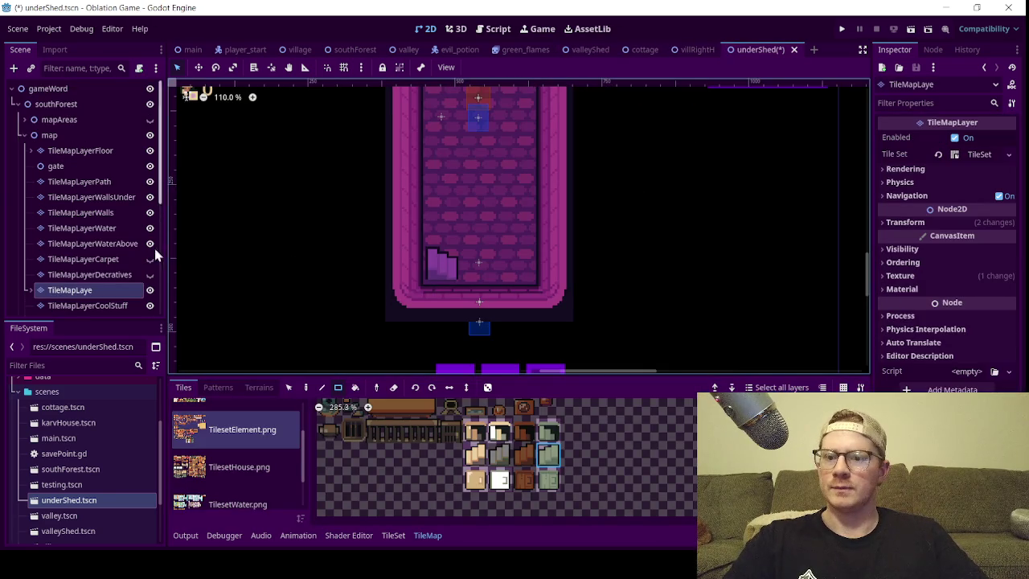
click(25, 135)
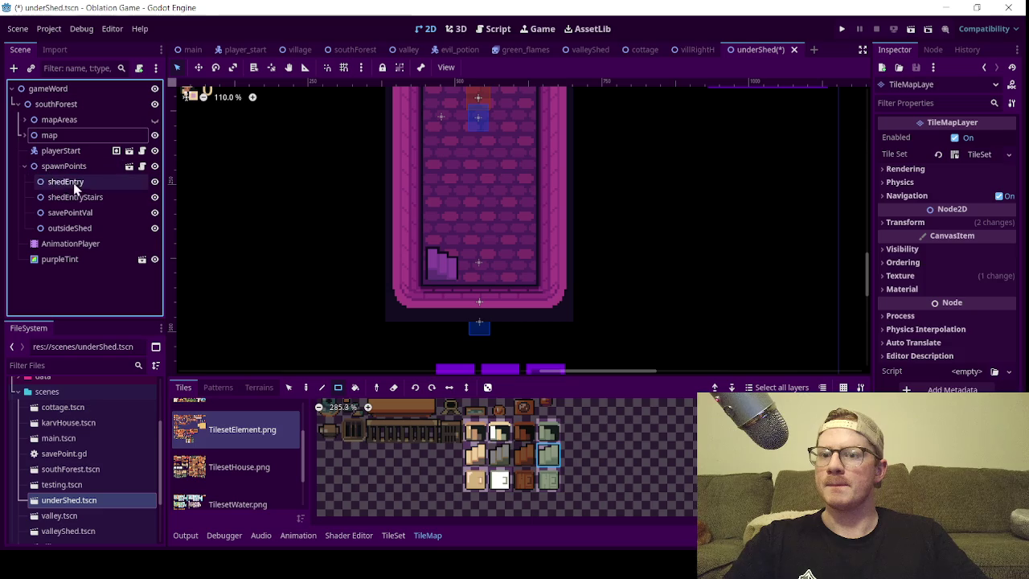
click(73, 185)
click(78, 184)
text(underShed)
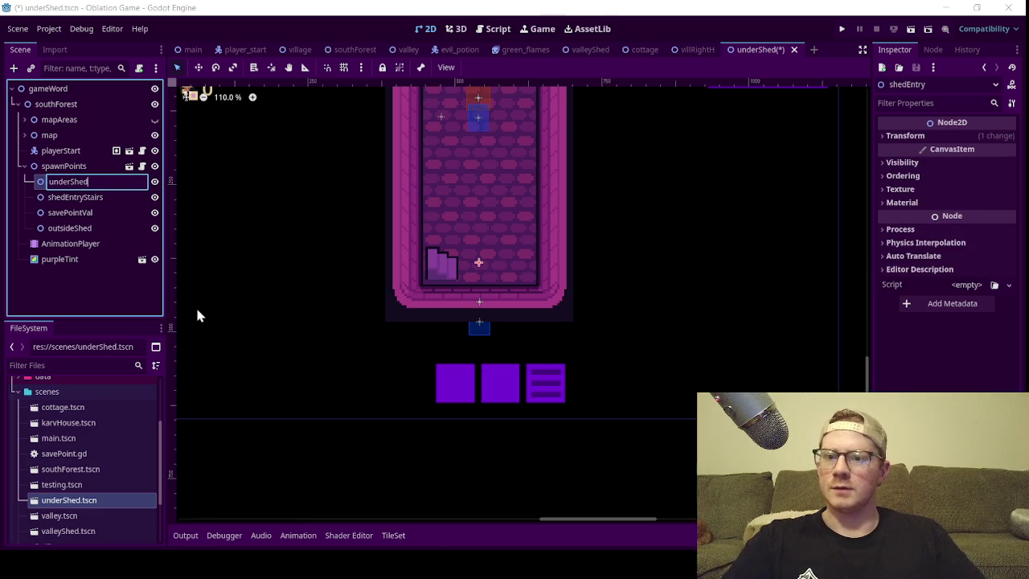
key(Return)
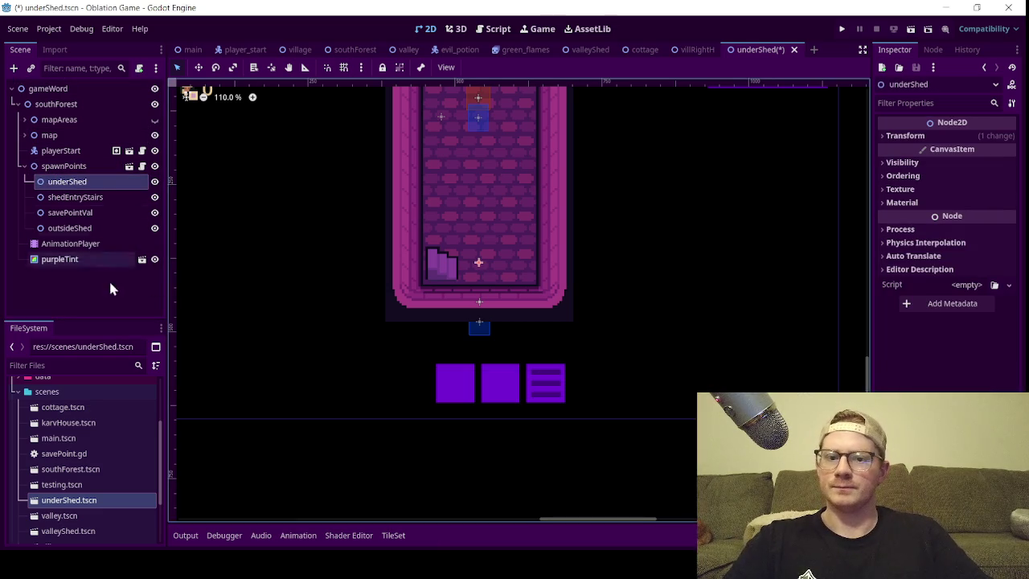
- Move the underShed spawn point just right of the stairs and save the scene
click(198, 67)
scroll(311, 220, down, 1)
scroll(388, 241, up, 6)
scroll(412, 241, up, 1)
mouse_move(412, 240)
mouse_down()
mouse_move(420, 249)
mouse_move(436, 233)
mouse_up()
key(ctrl+s)
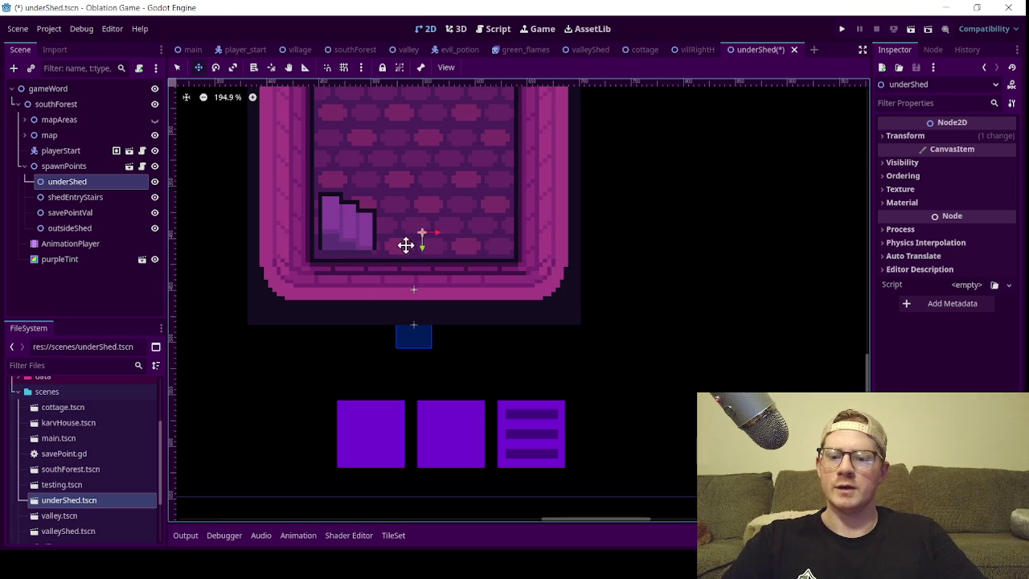
key(ctrl+s)
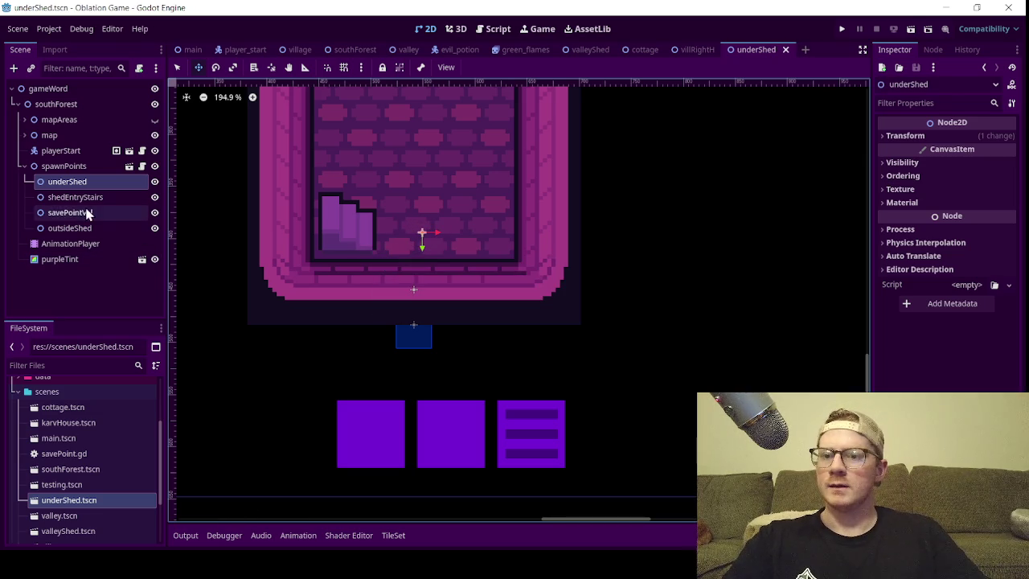
click(90, 200)
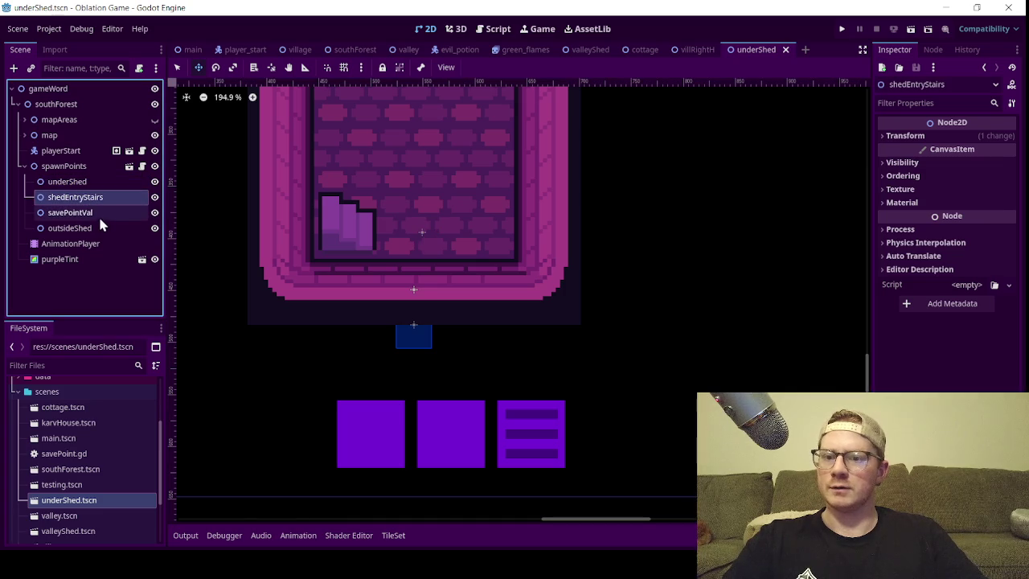
- Delete the three leftover spawn points, shedEntryStairs through outsideShed
shift+click(99, 225)
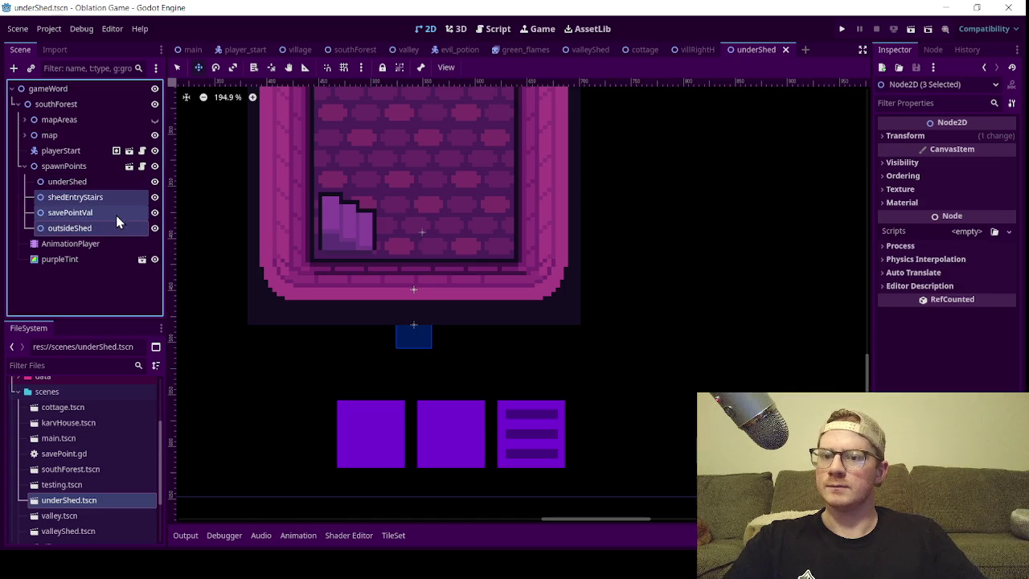
key(Delete)
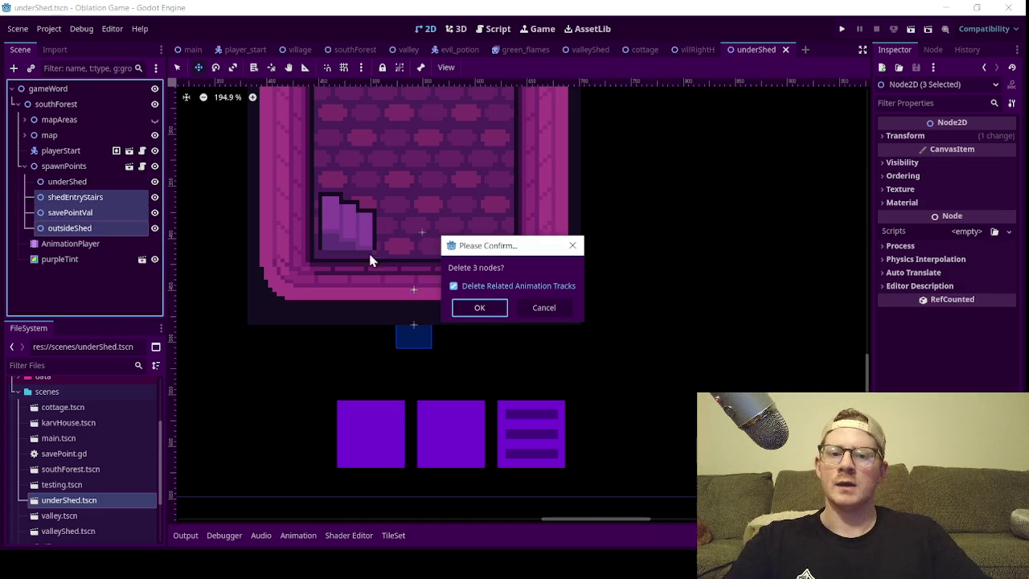
click(478, 311)
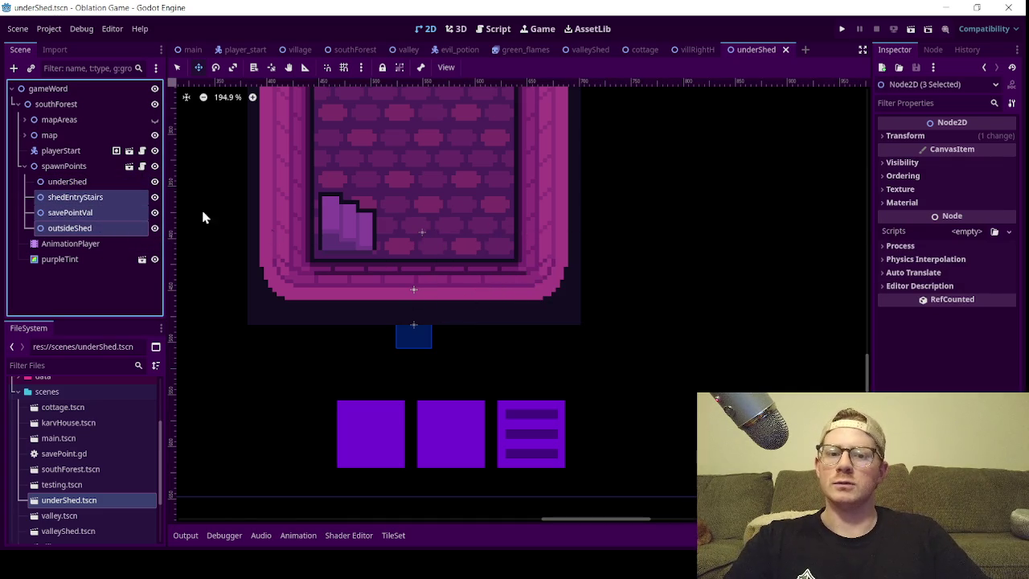
- Move door2 up onto the stairs tile in the underShed room
click(25, 136)
scroll(53, 205, down, 3)
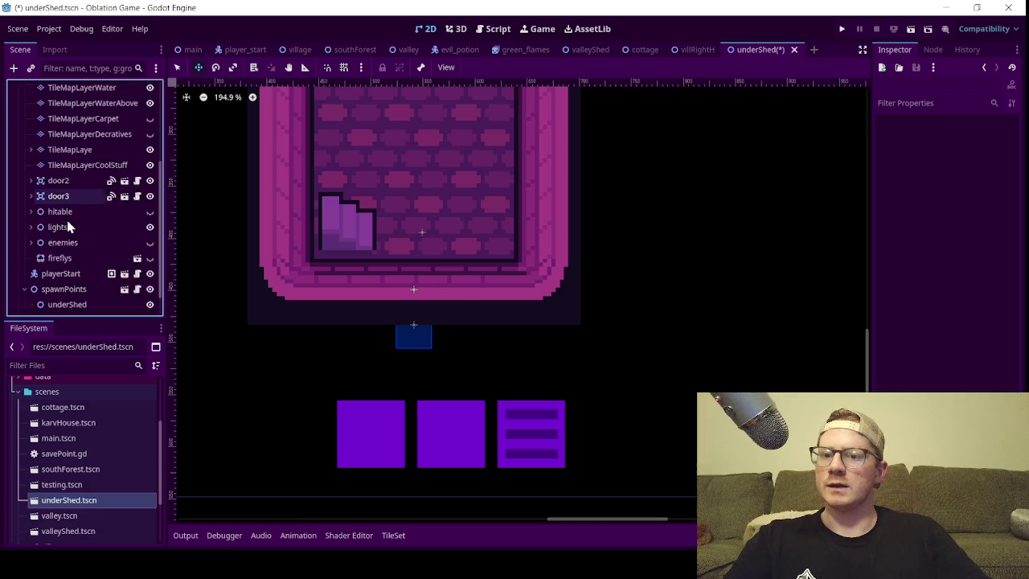
click(72, 152)
key(f)
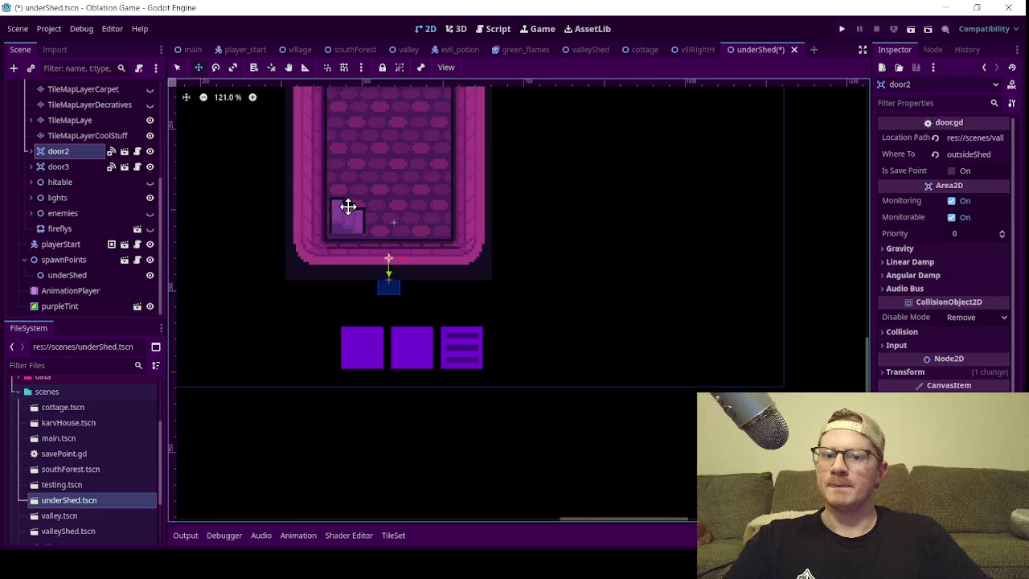
mouse_move(373, 246)
mouse_down()
mouse_move(367, 179)
mouse_move(352, 177)
mouse_up()
scroll(352, 177, up, 5)
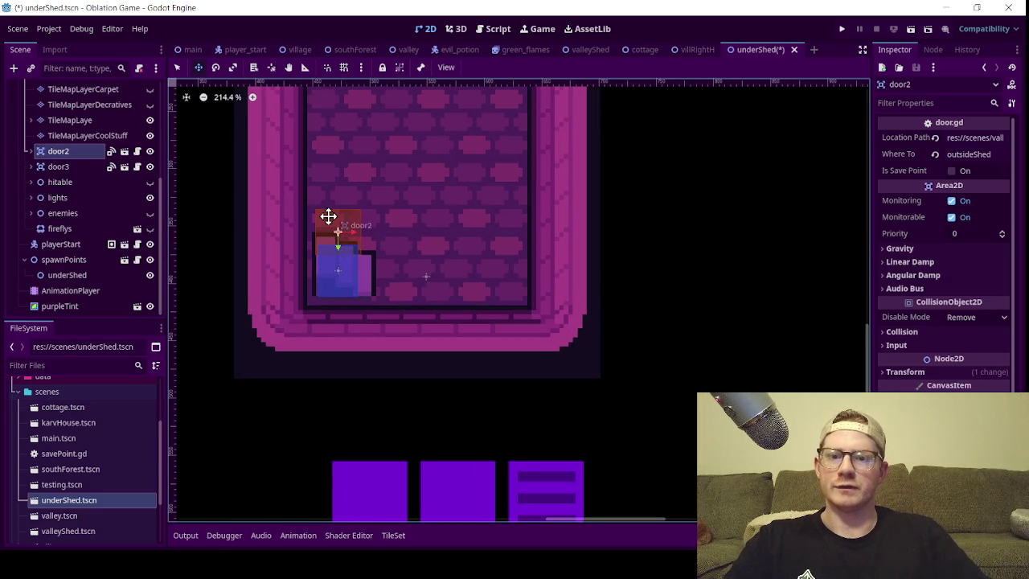
drag(356, 259, 345, 278)
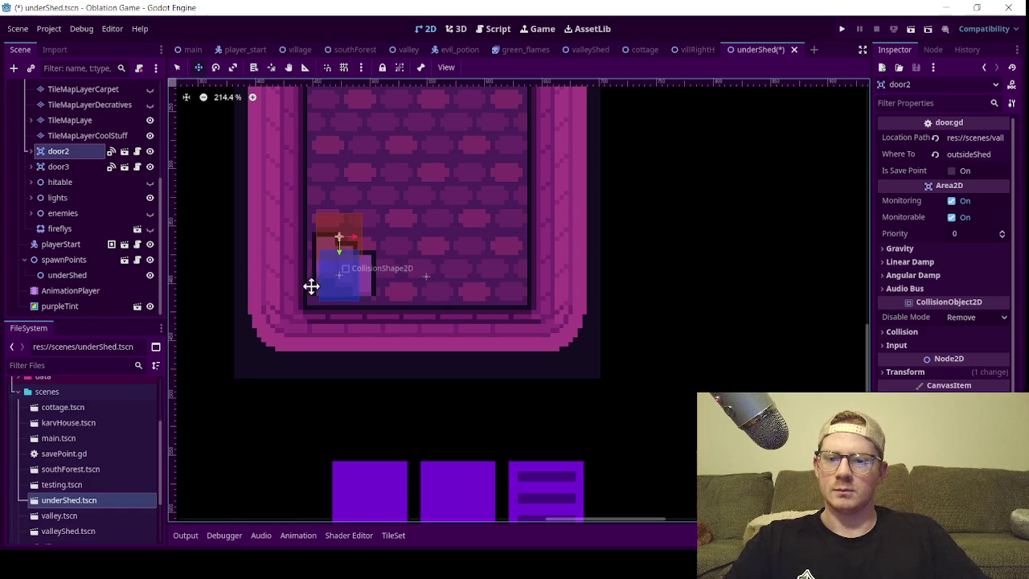
- Delete door3 and reselect door2
click(69, 167)
key(Delete)
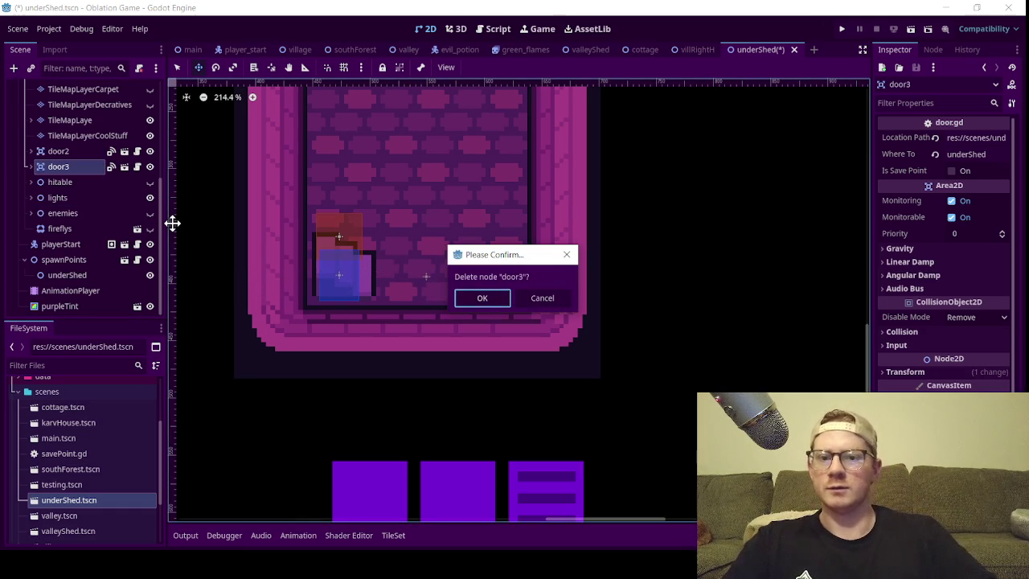
click(496, 299)
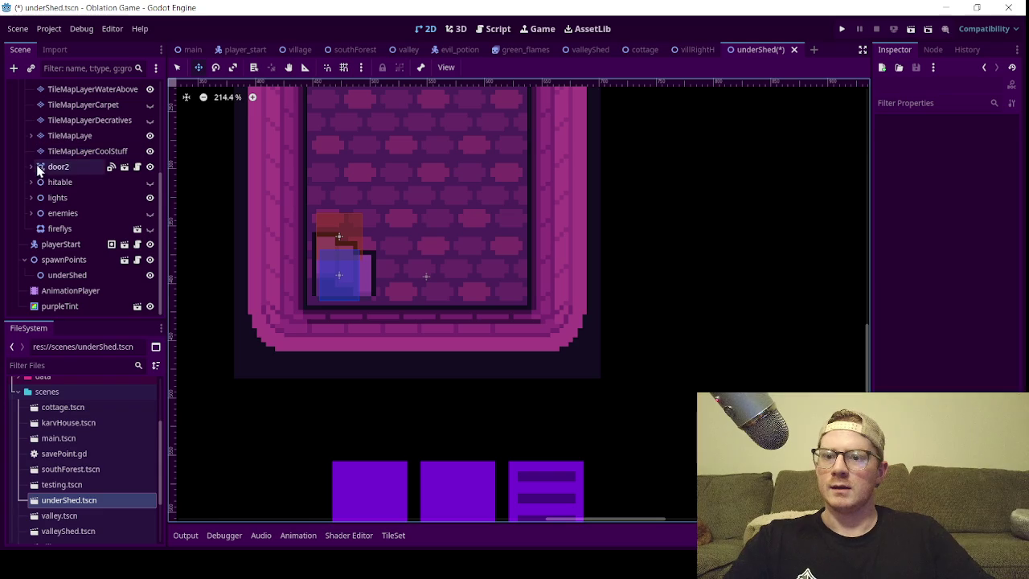
click(56, 169)
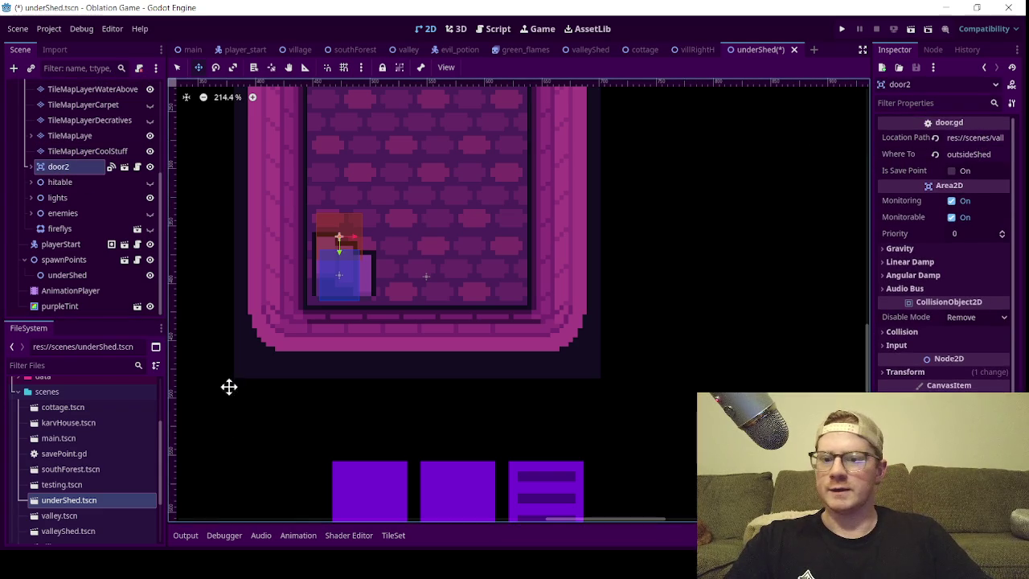
scroll(88, 488, down, 2)
right_click(72, 469)
- Point door2's destination scene at valleyShed and copy the shedEntryStairs spawn point name
click(90, 425)
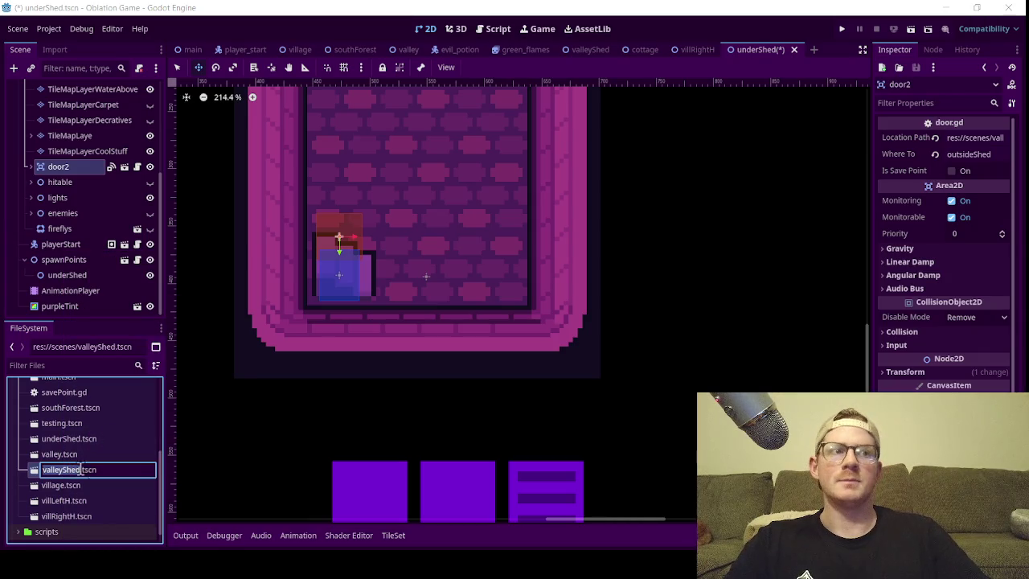
click(990, 138)
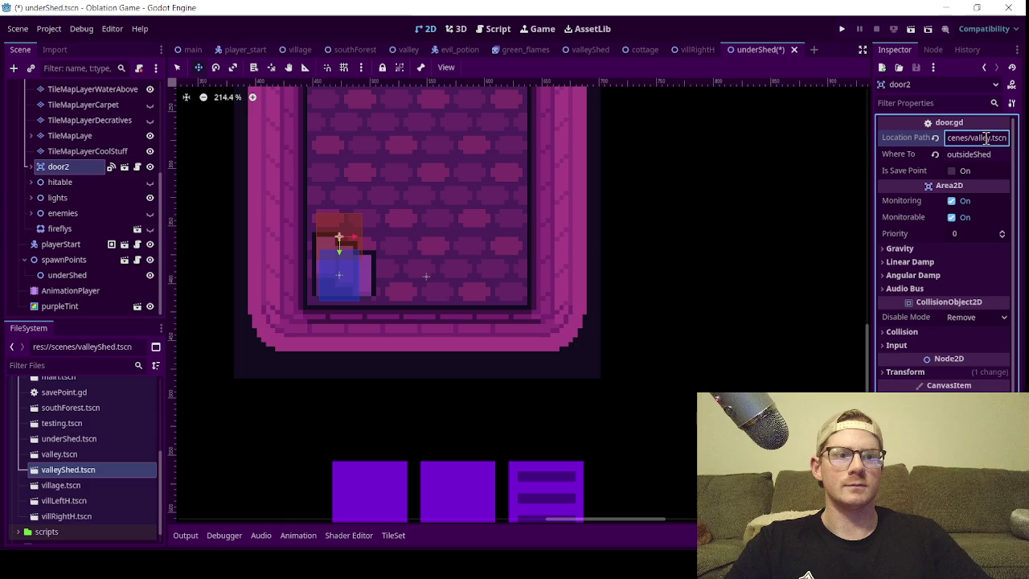
text(Shed)
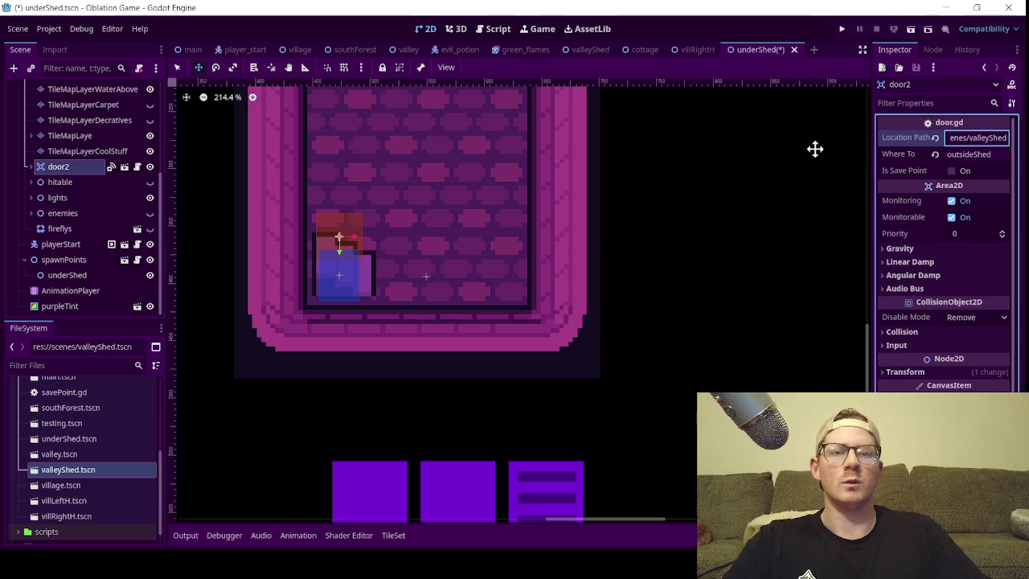
click(587, 55)
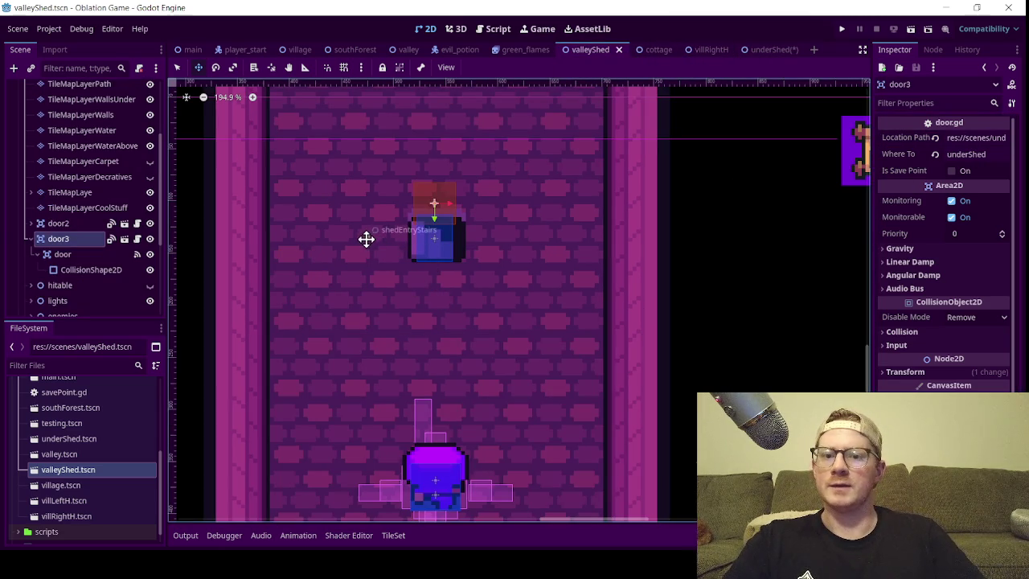
scroll(64, 259, down, 1)
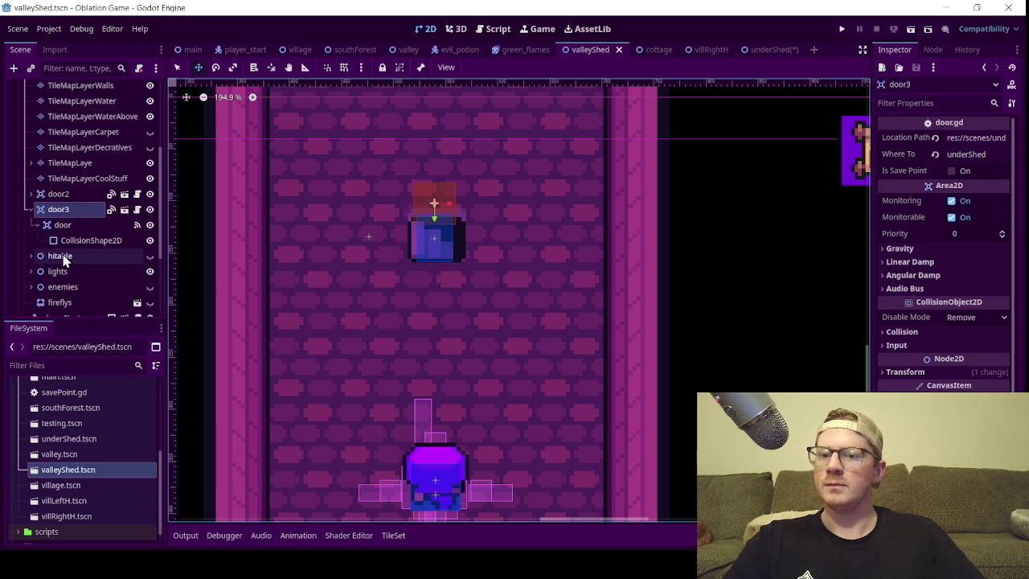
scroll(91, 276, down, 4)
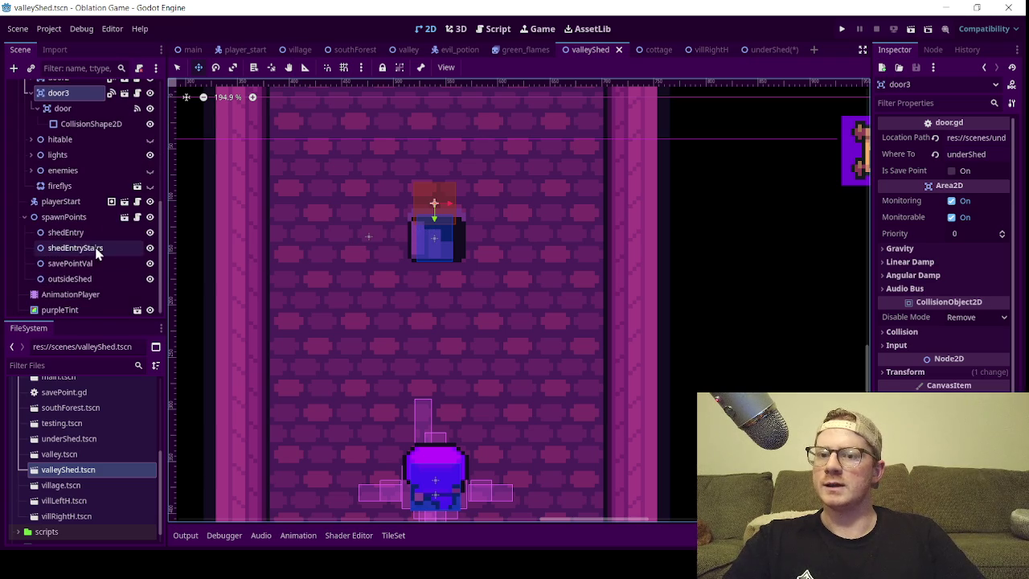
click(99, 249)
click(102, 249)
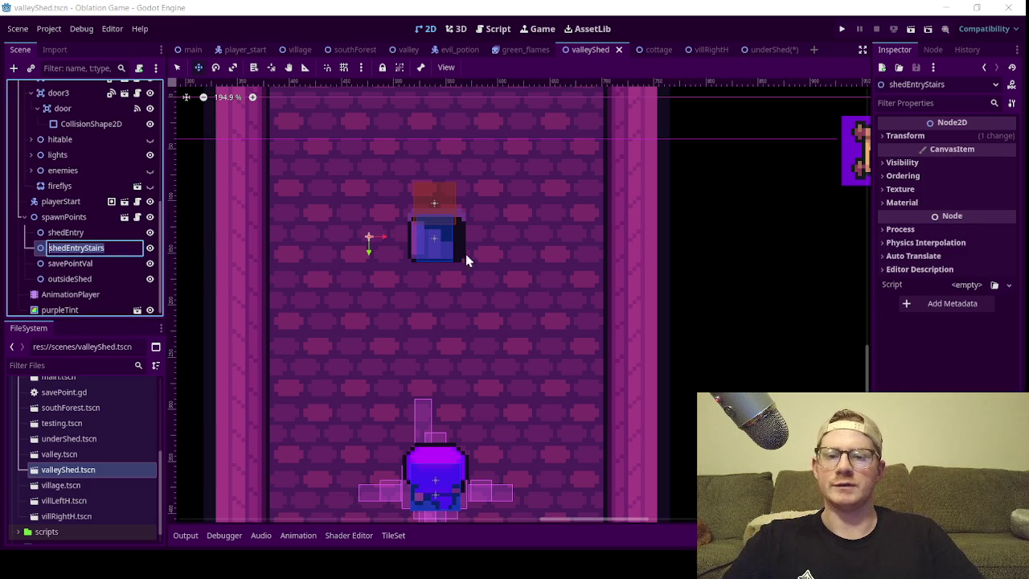
- Change the underShed door's Where To from outsideShed to shedEntryStairs and save both scenes
click(791, 50)
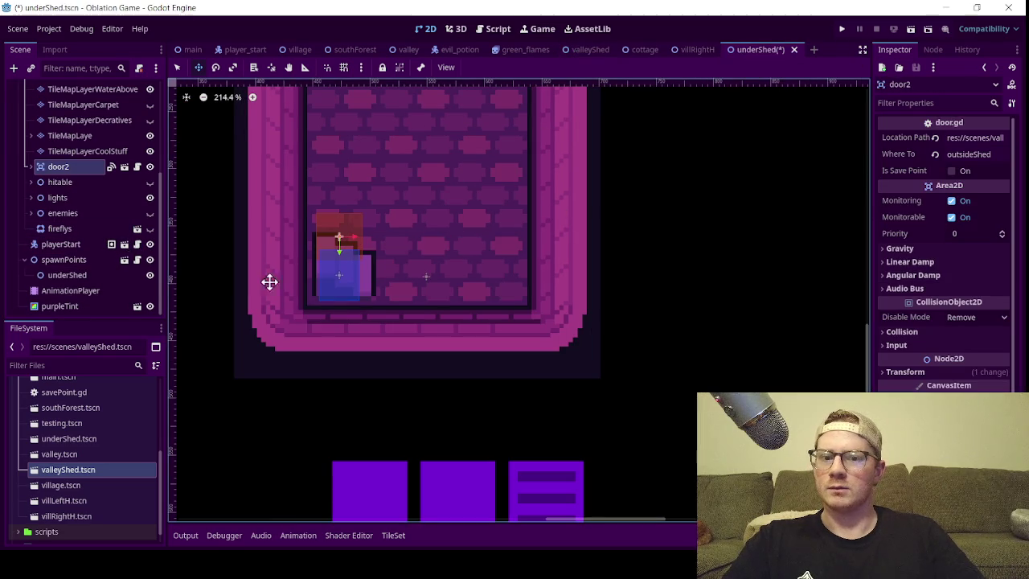
click(972, 153)
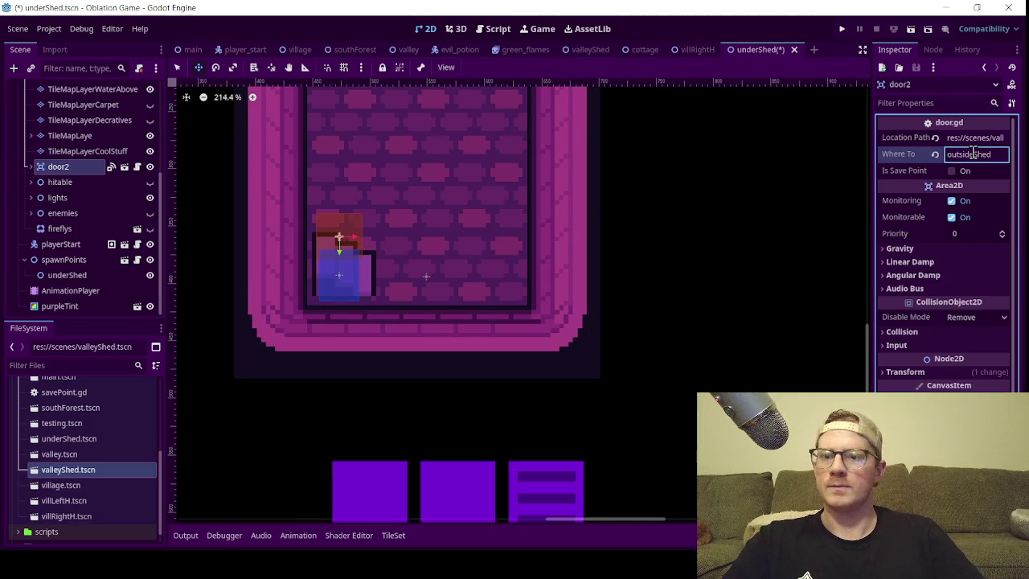
double_click(984, 156)
text(shedEntryStairs)
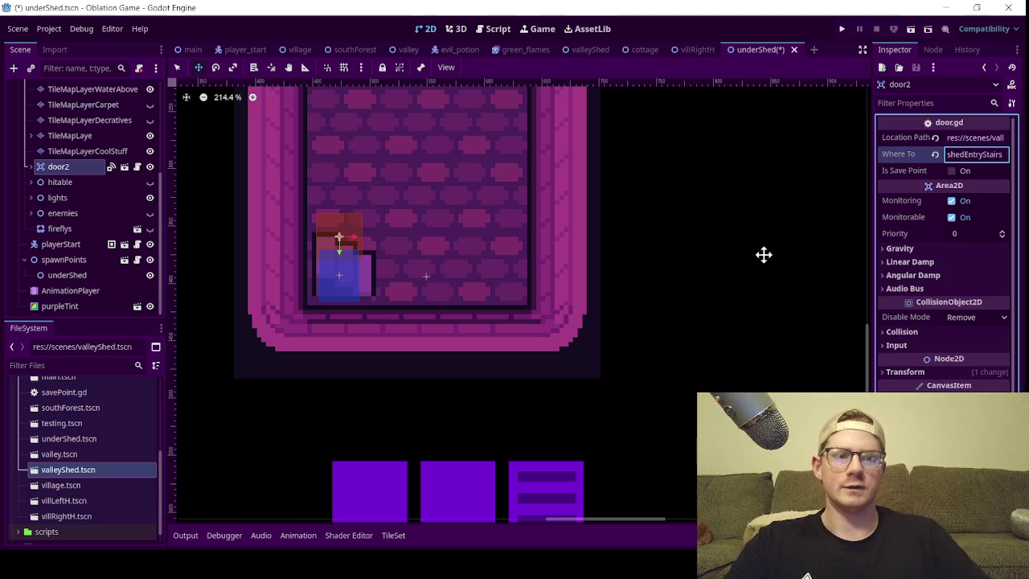
key(ctrl+s)
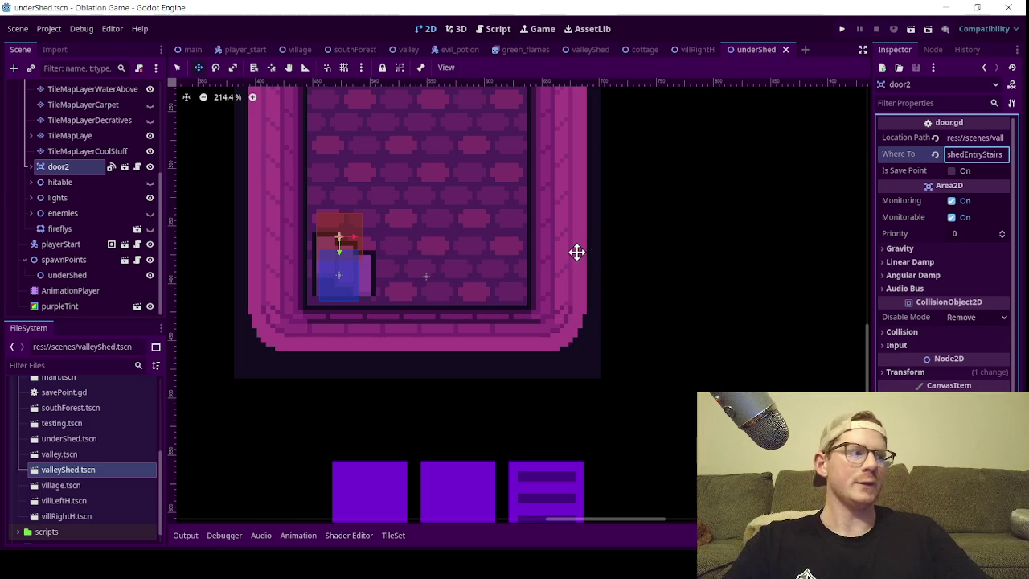
scroll(418, 259, down, 6)
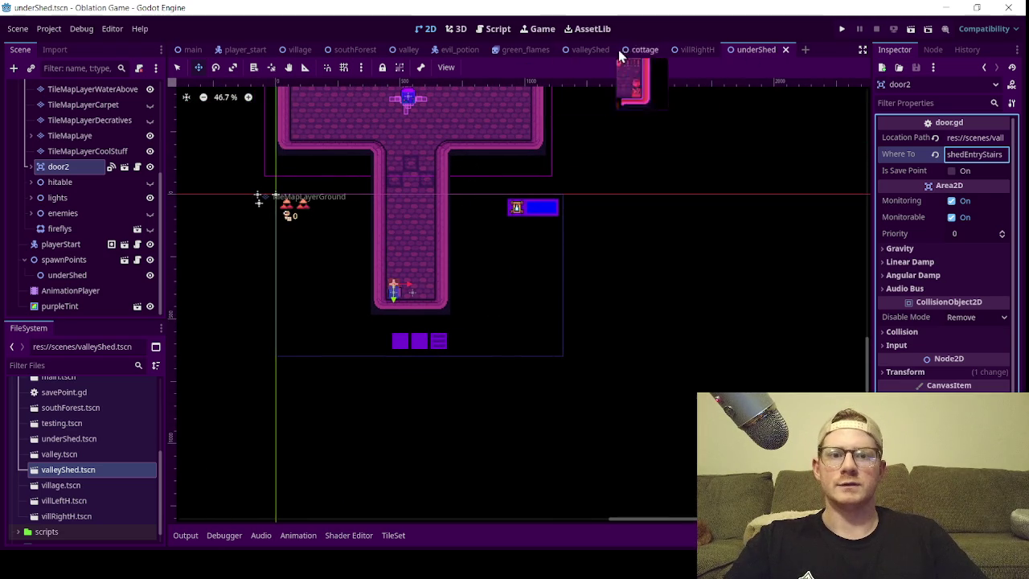
click(590, 49)
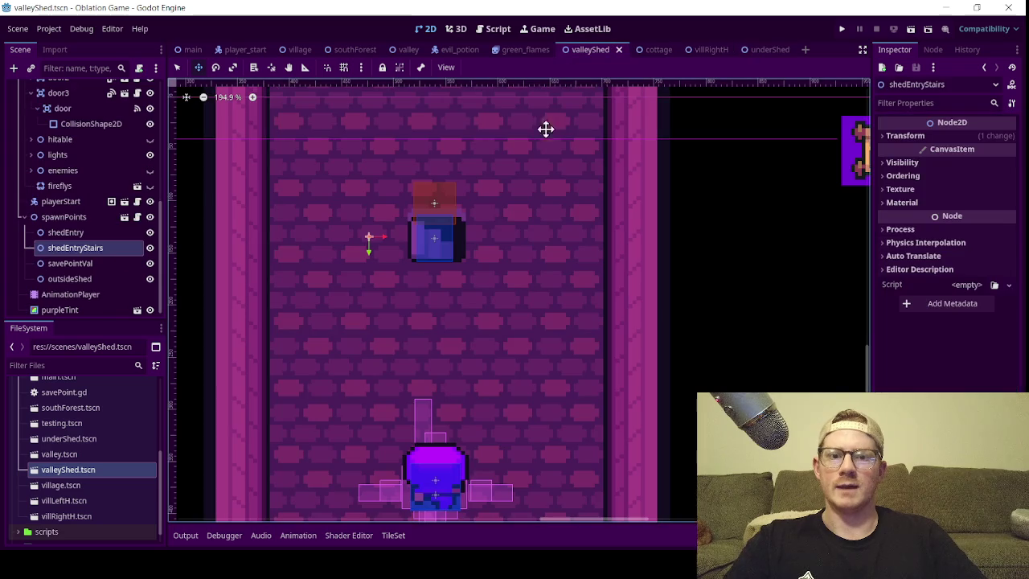
key(ctrl+s)
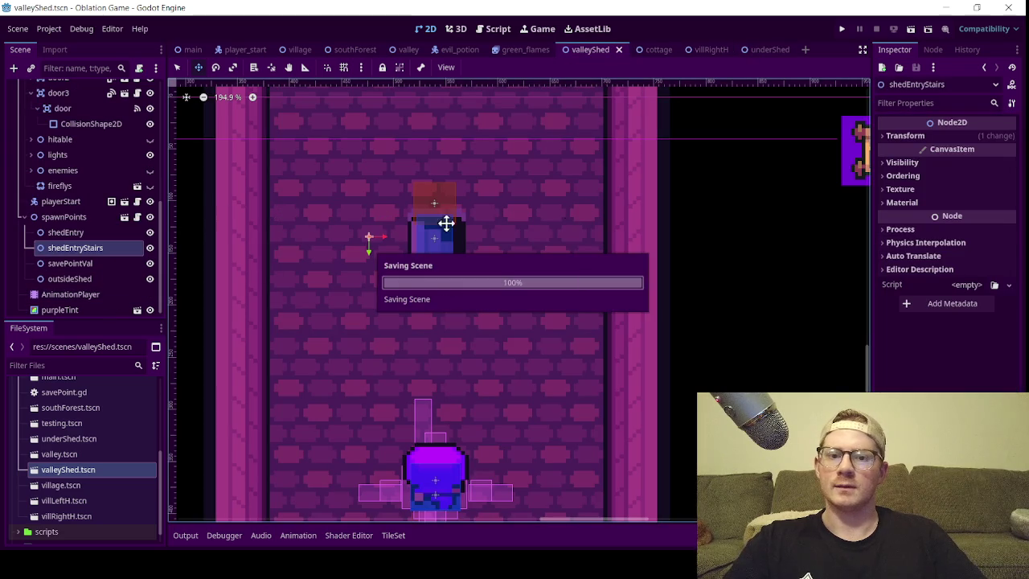
click(910, 28)
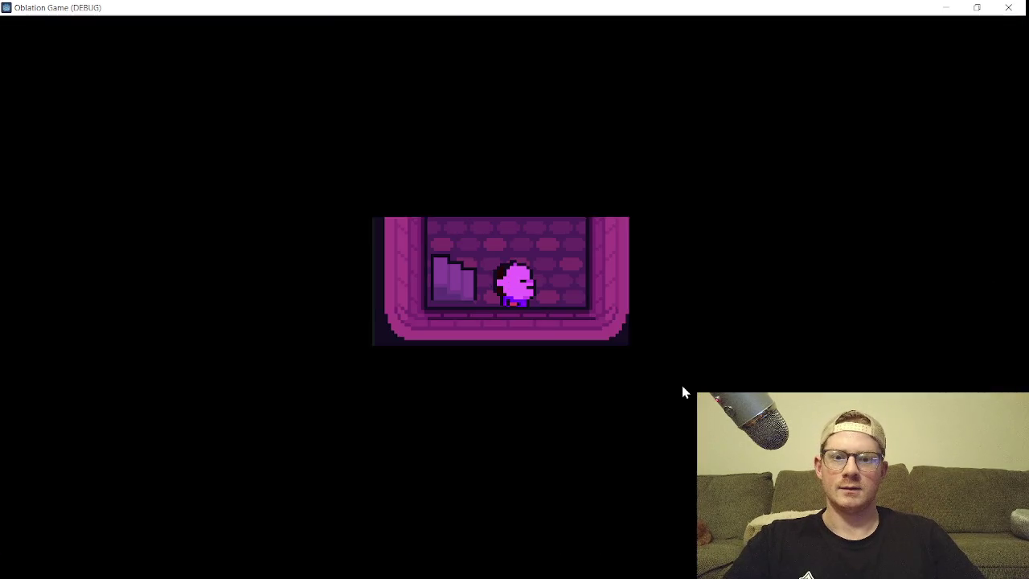
- Walk the character onto the stairs to change rooms, move around the new room, then close the game
key(Left)
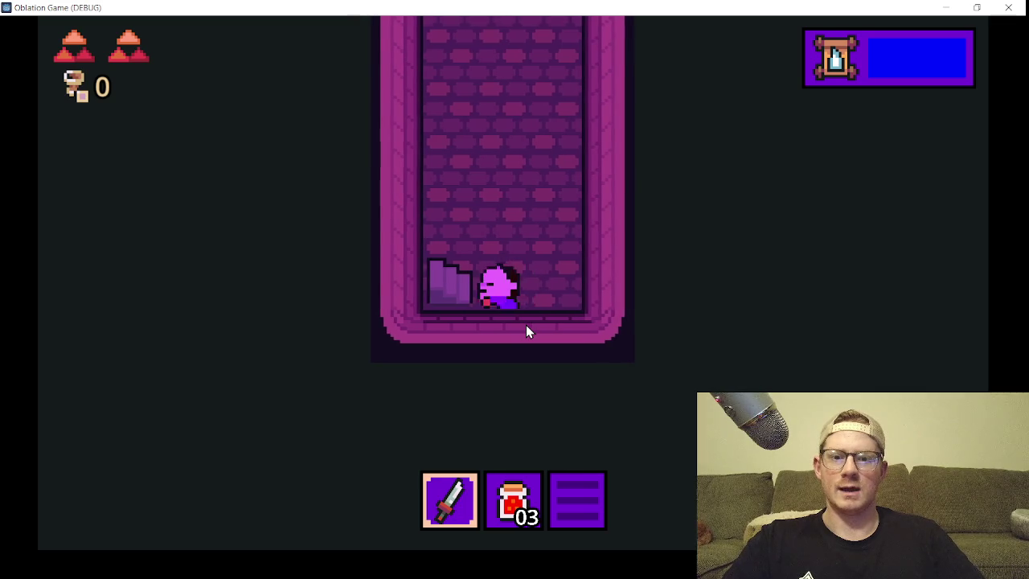
key(Left)
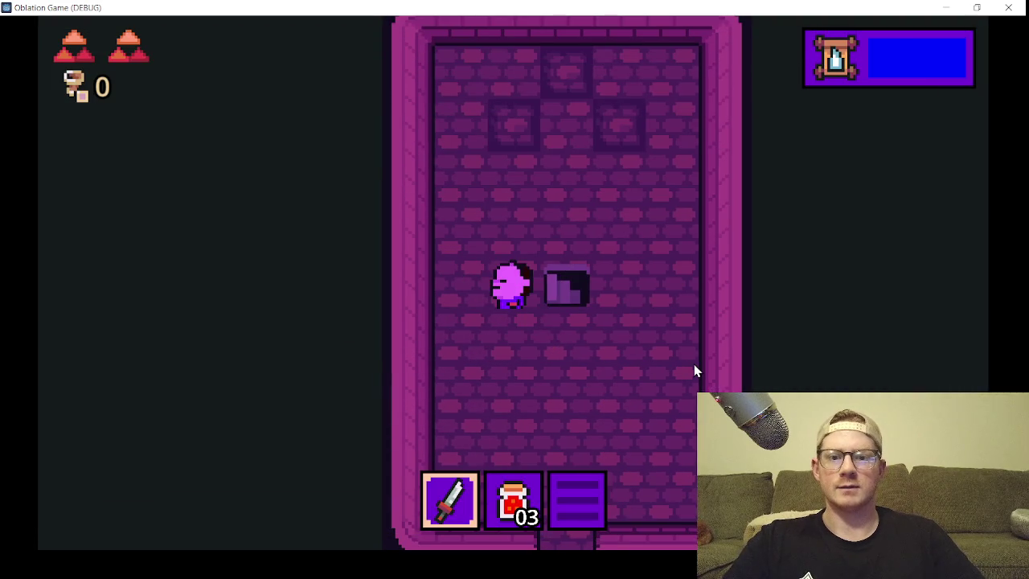
key(Right)
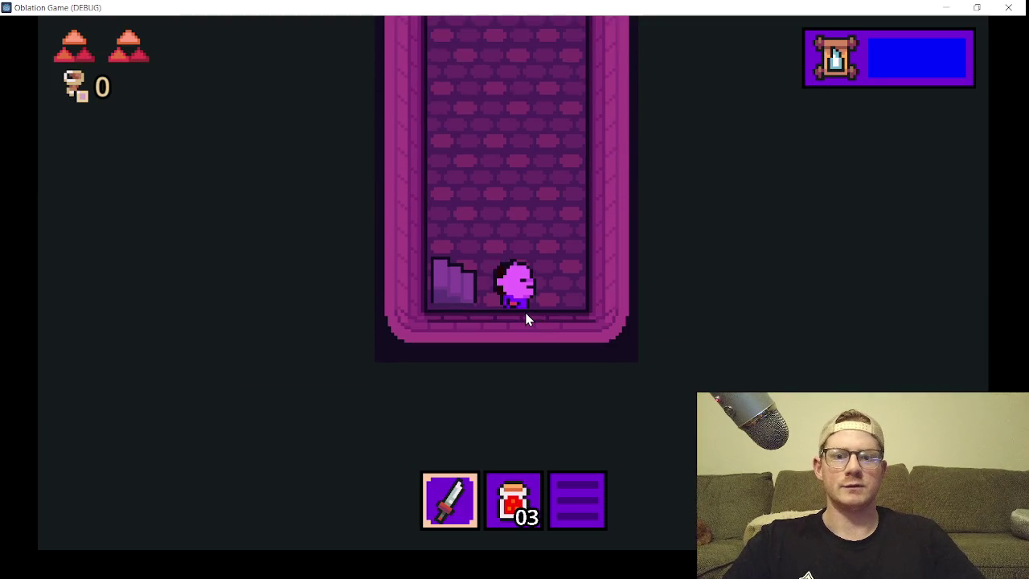
key(Up)
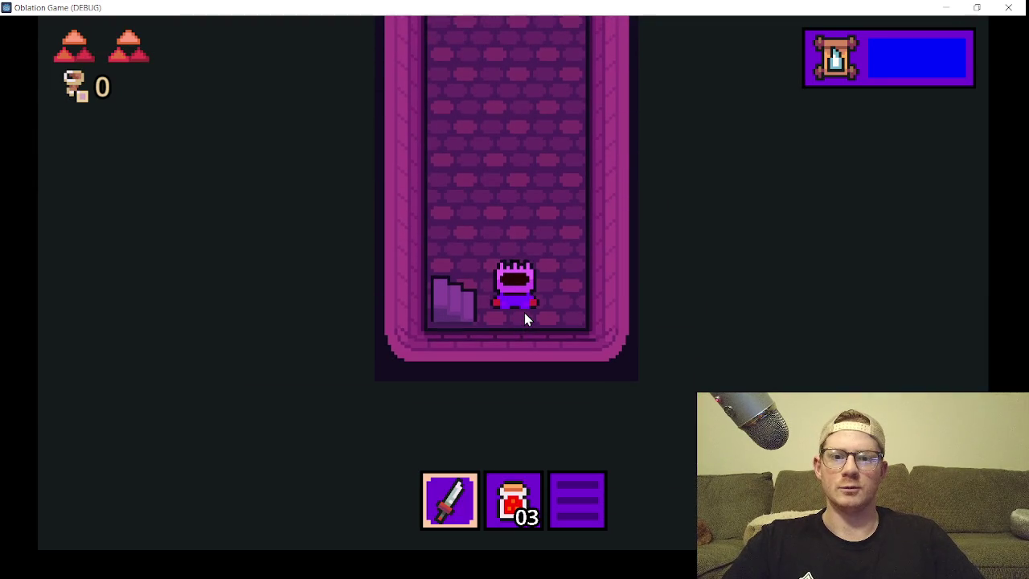
key(Right)
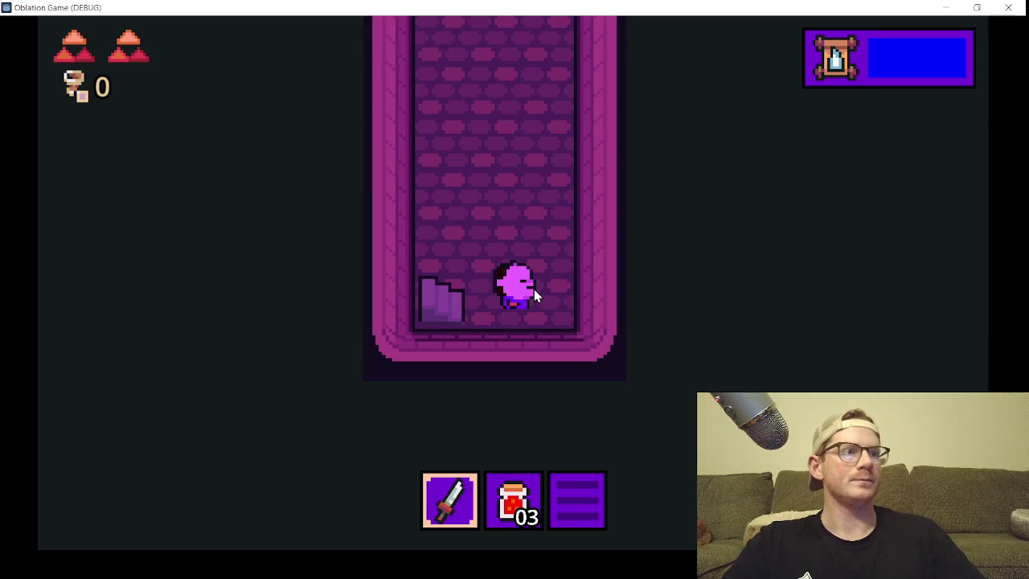
click(1008, 8)
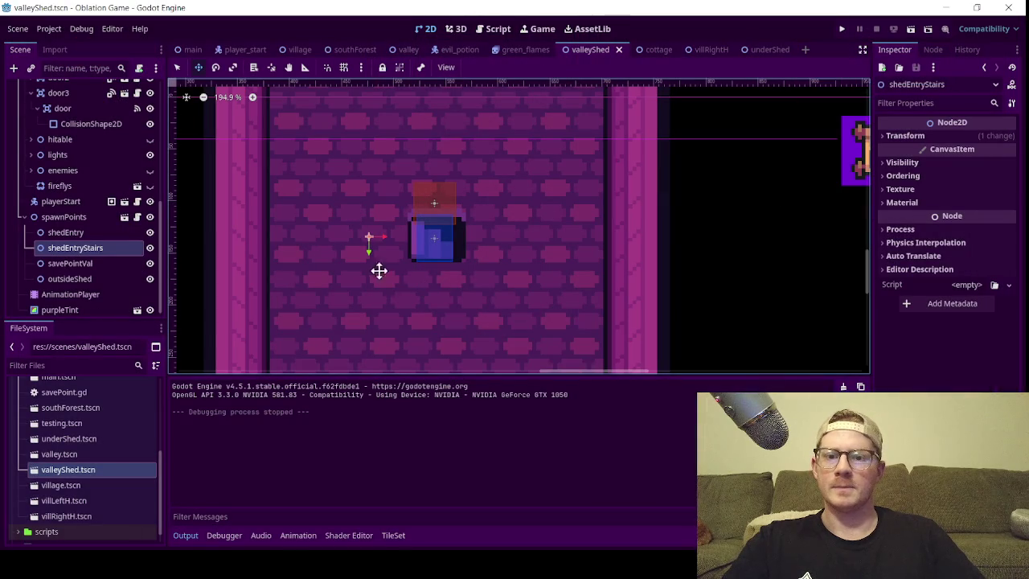
- Nudge shedEntryStairs up, move the underShed spawn to 544, 388, save both scenes, and rerun
drag(372, 250, 372, 248)
key(ctrl+s)
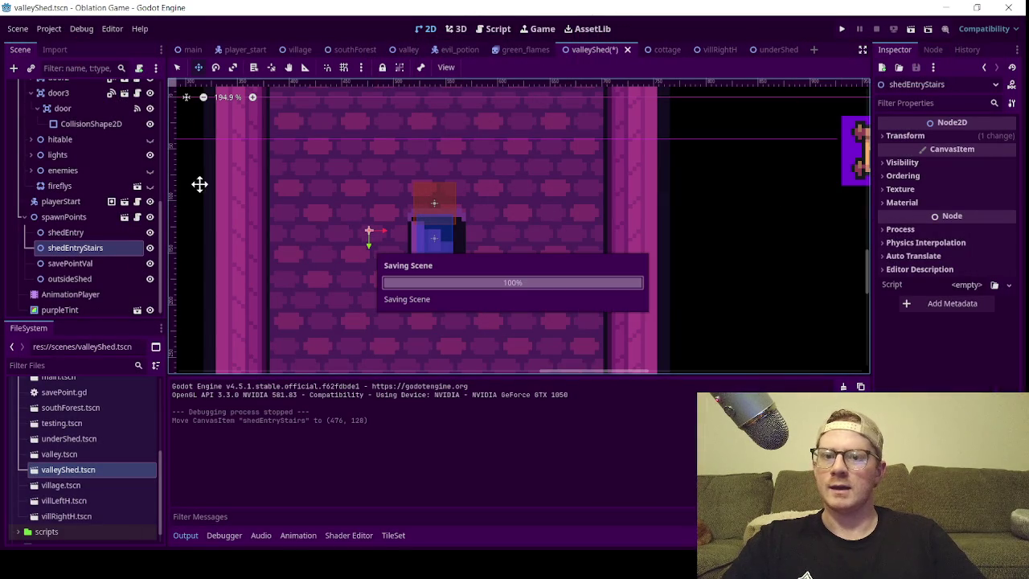
click(763, 52)
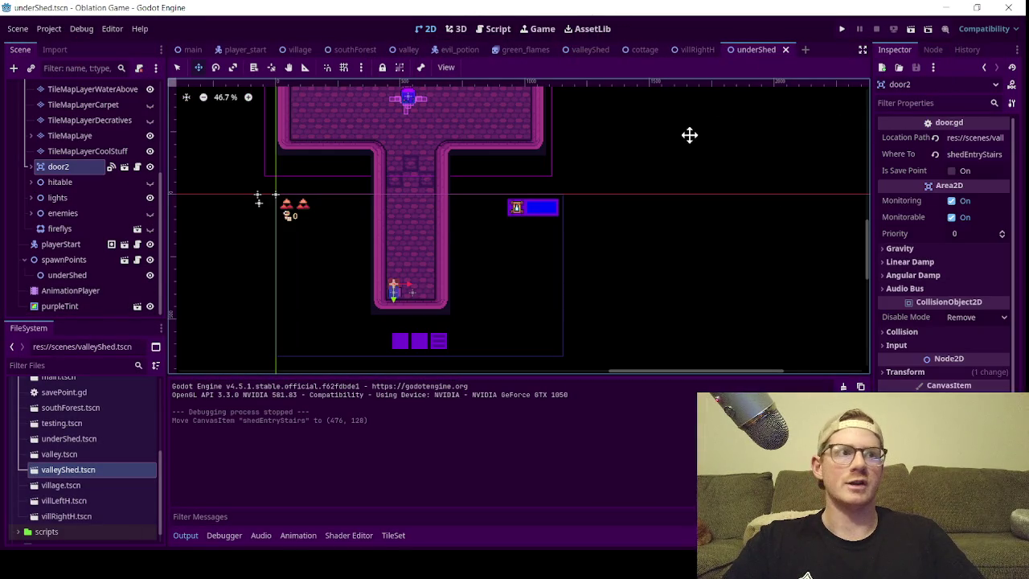
scroll(413, 275, up, 4)
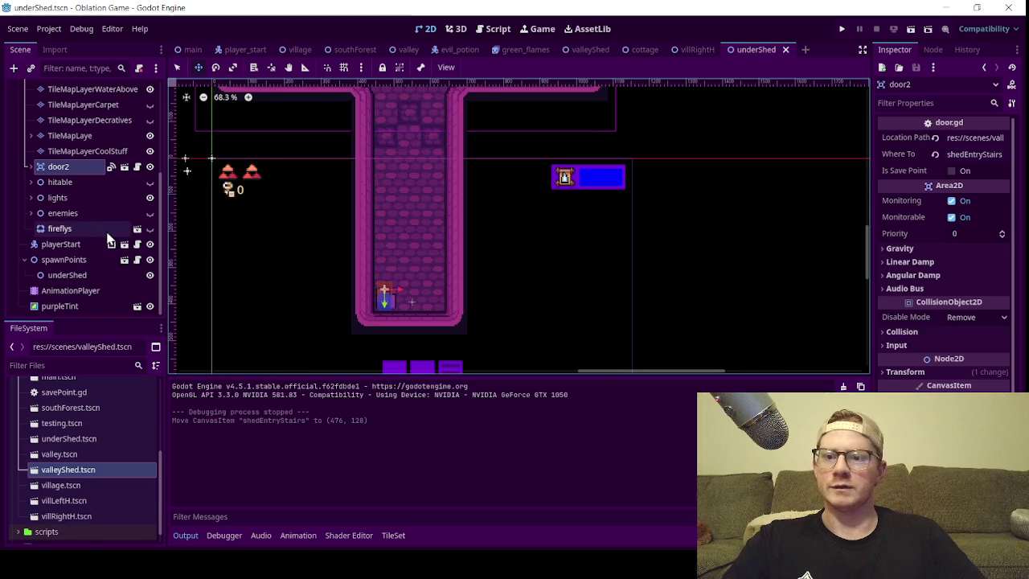
scroll(432, 324, up, 5)
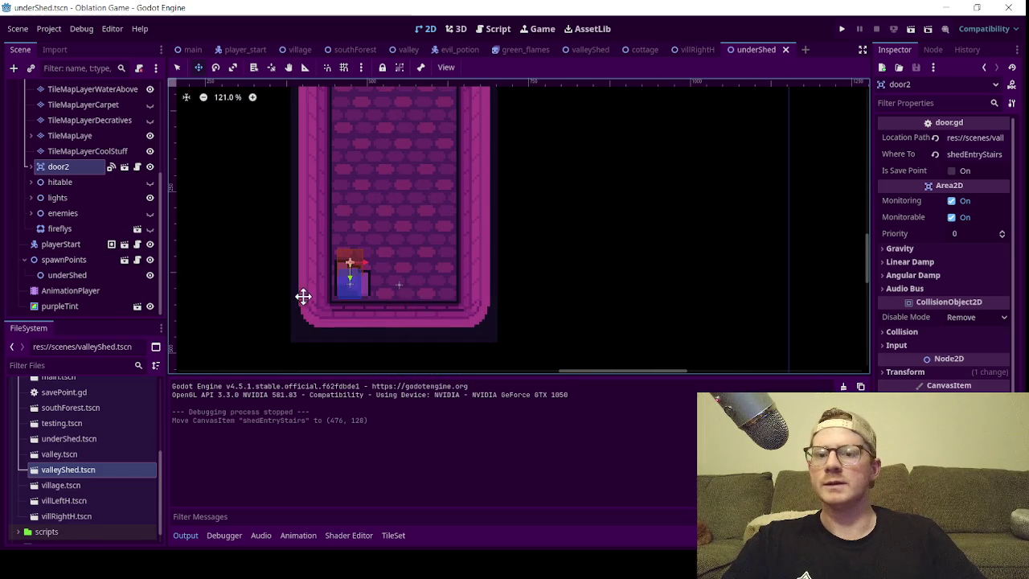
click(72, 275)
scroll(414, 294, up, 7)
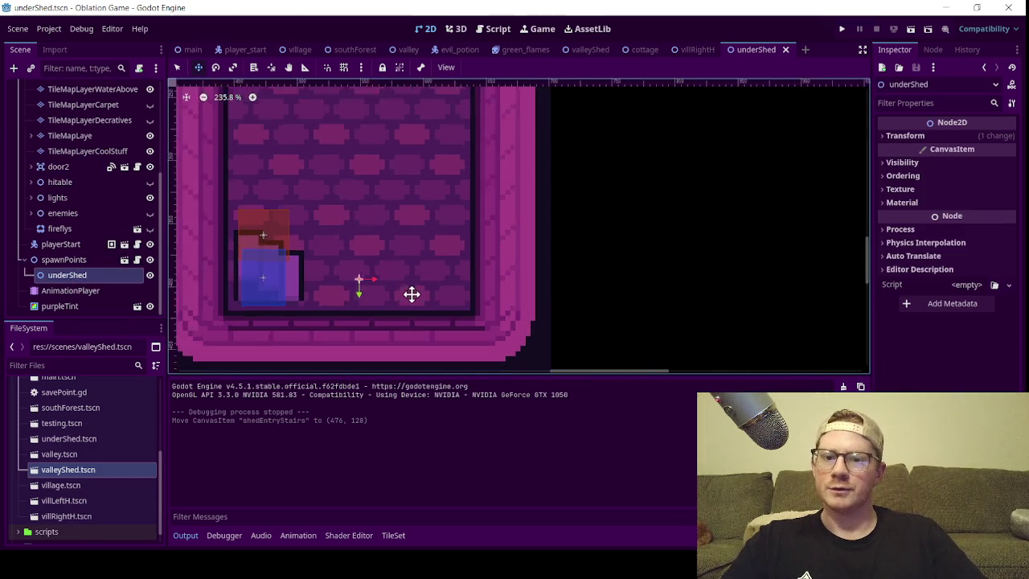
drag(356, 295, 361, 271)
key(ctrl+s)
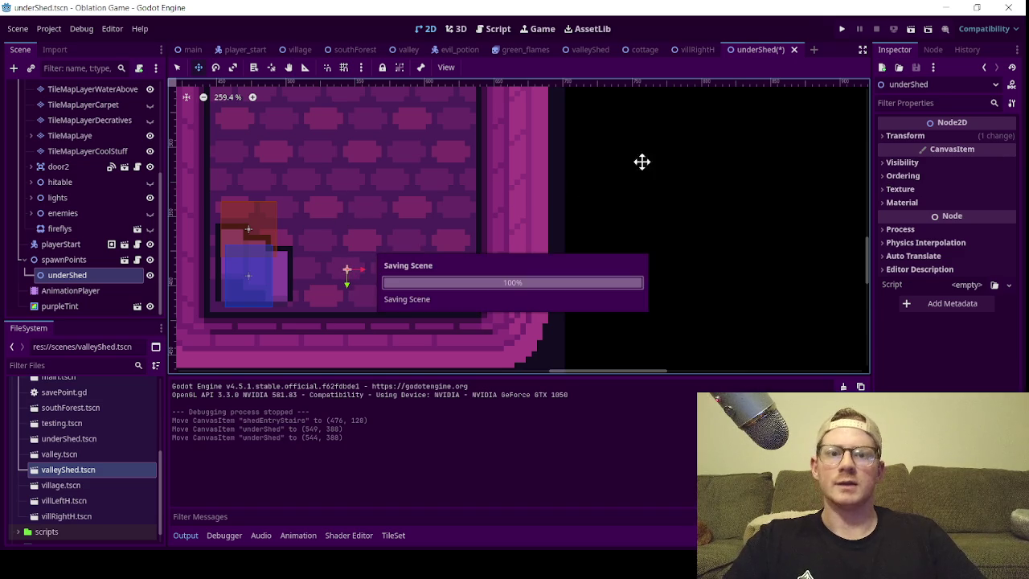
click(600, 51)
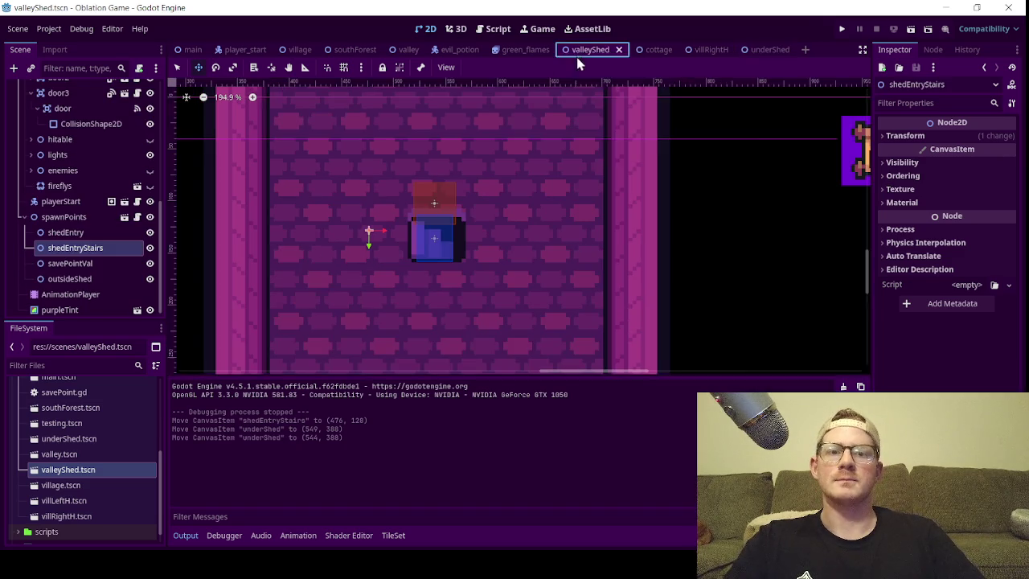
click(910, 31)
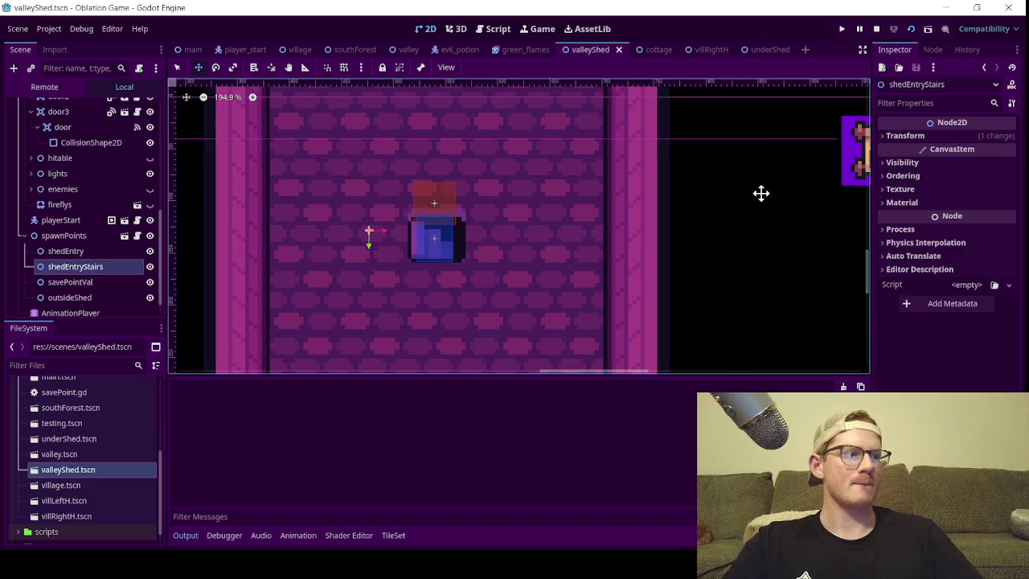
- Run the game and walk the character up onto the shed's stairs to enter underShed
key(F5)
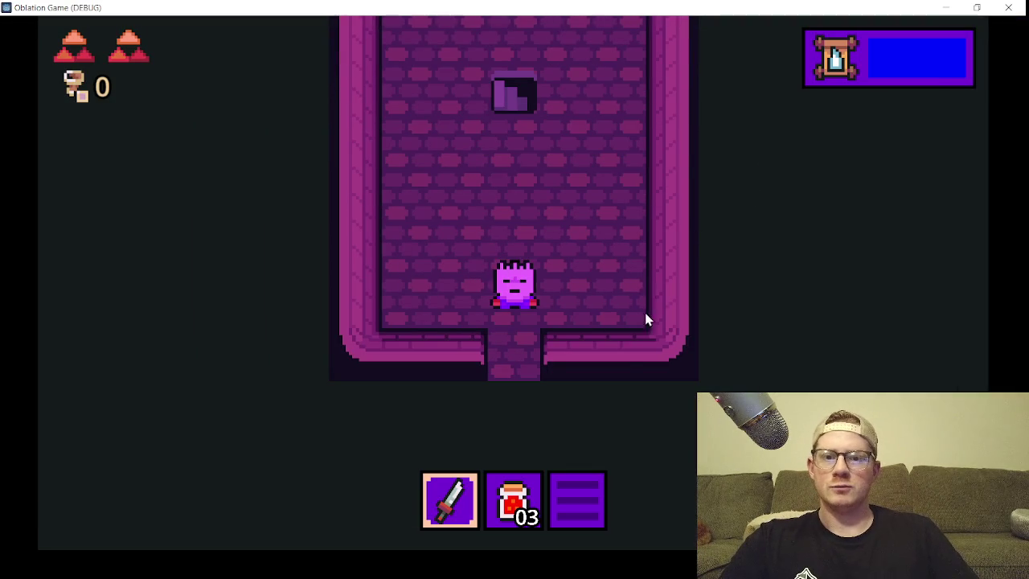
key(Up)
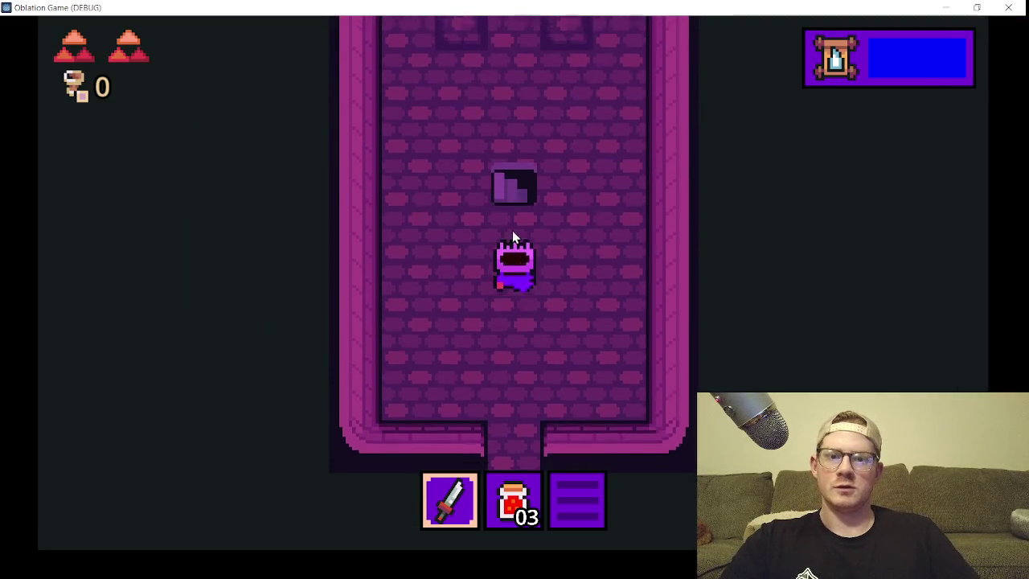
key(Right)
key(Up)
key(Left)
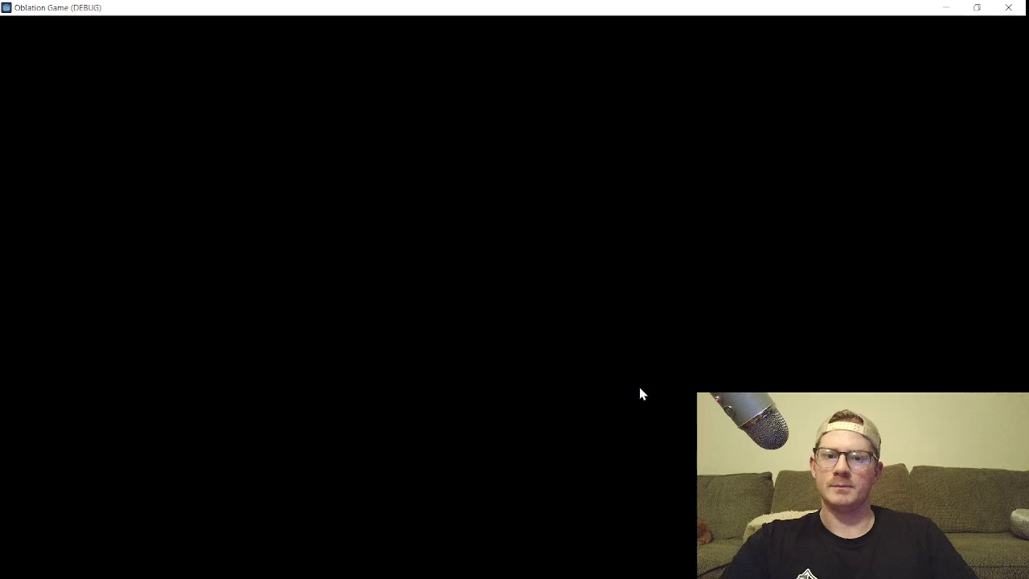
- Take the underShed stairs back, walk up the corridor into the large room, and close the game
key(Down)
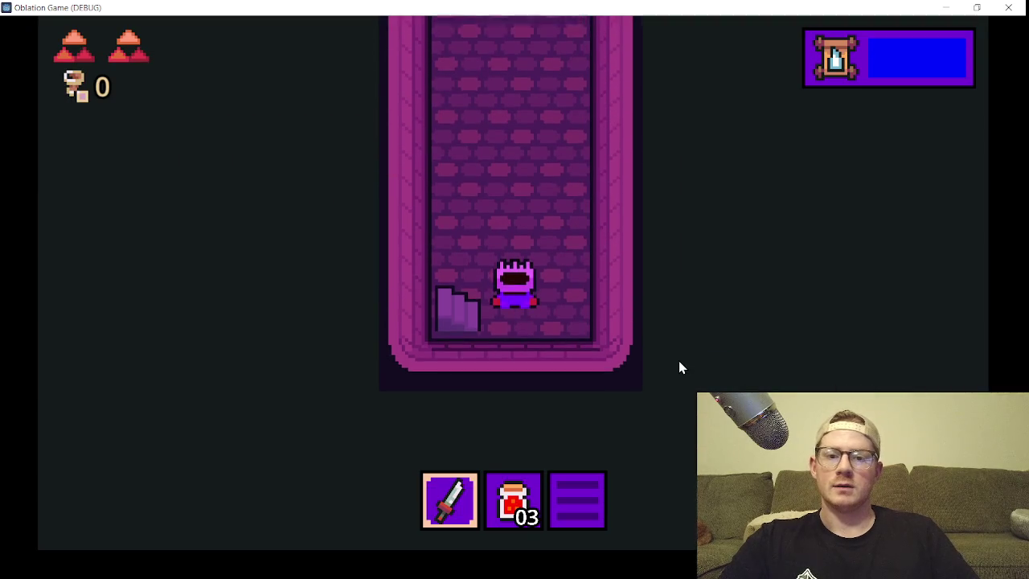
key(Left)
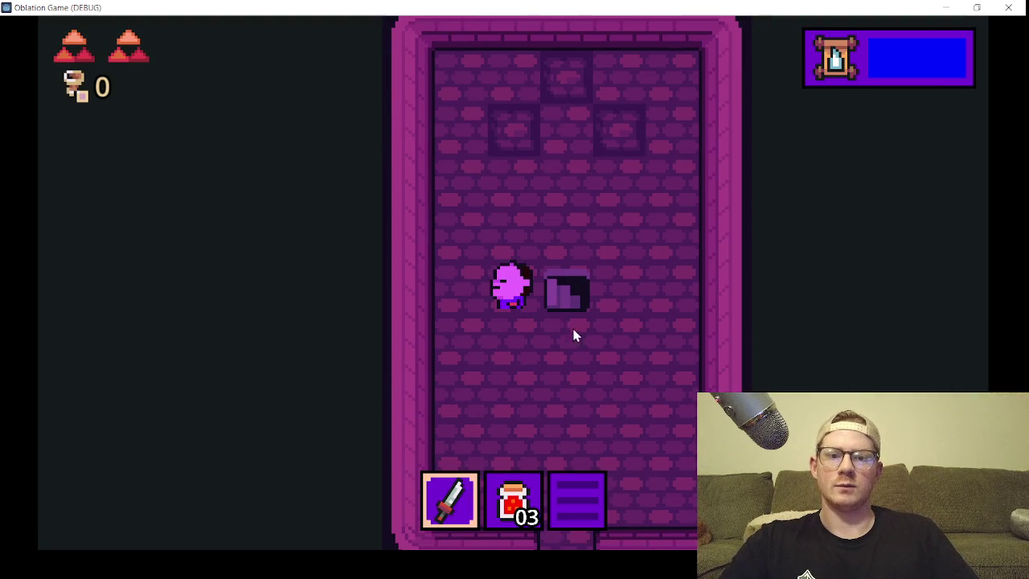
key(Right)
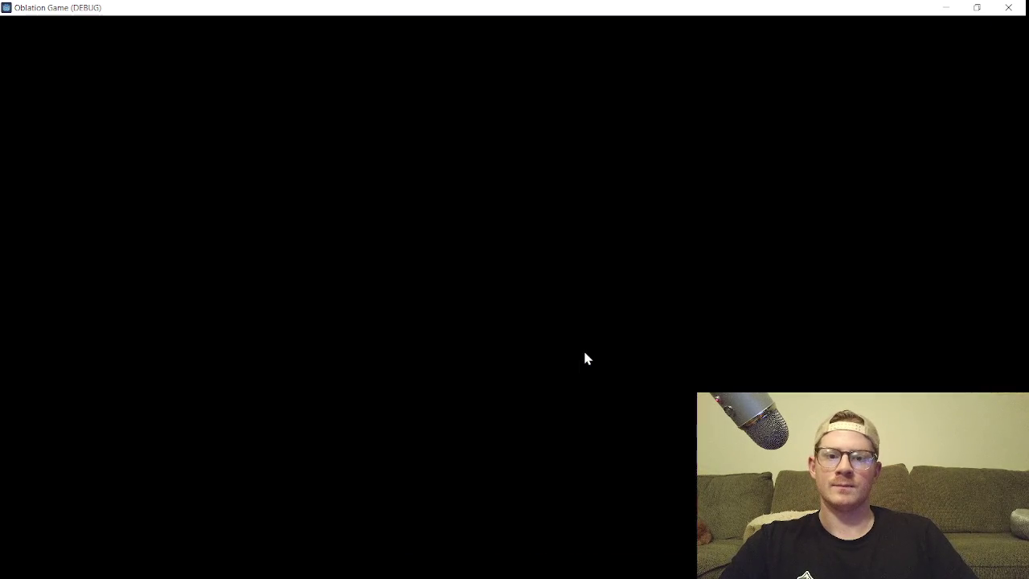
key(Up)
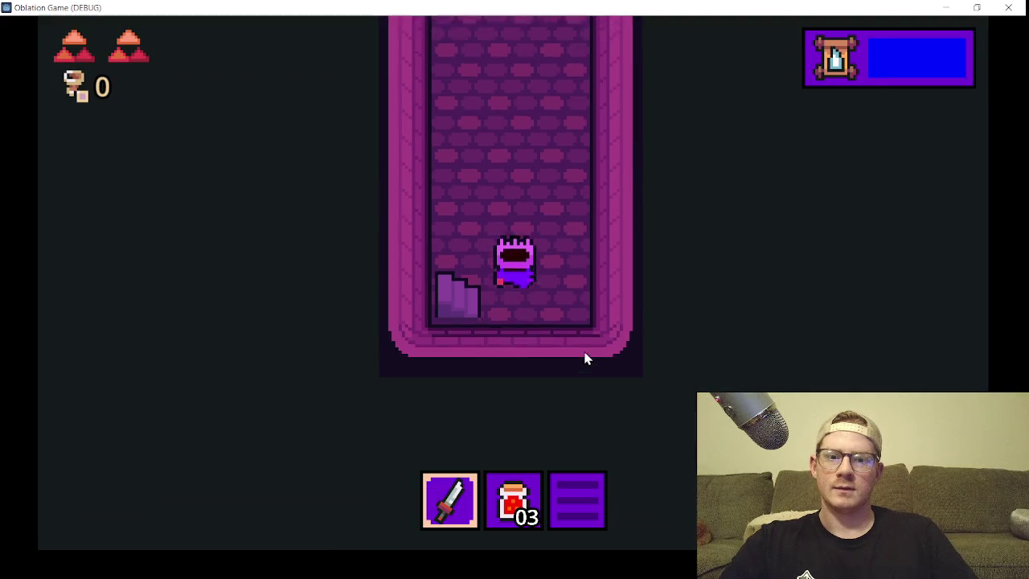
key(Up)
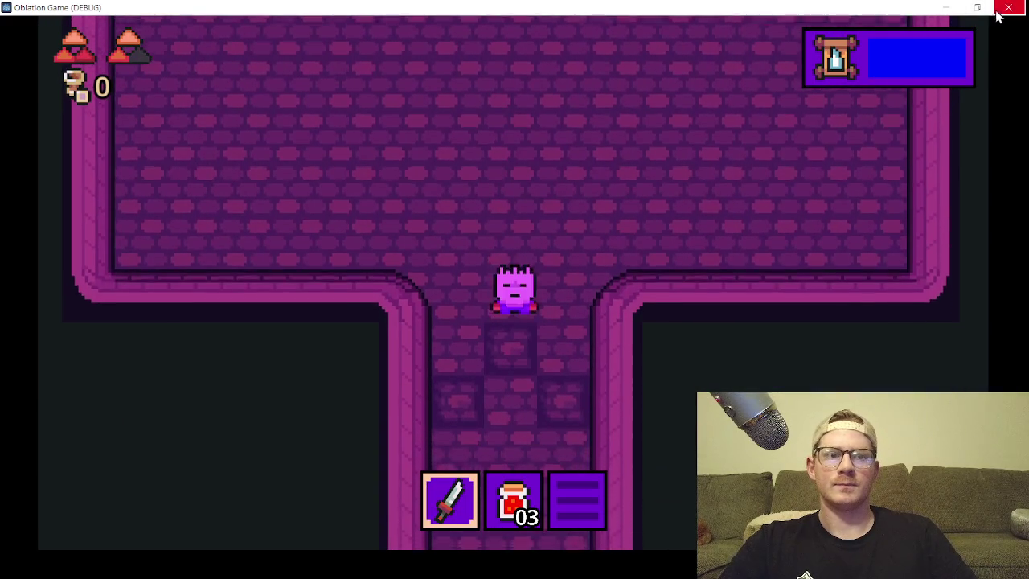
click(1008, 7)
- Zoom the valleyShed view in on the door and shedEntryStairs spawn, then launch the game again
scroll(505, 273, down, 5)
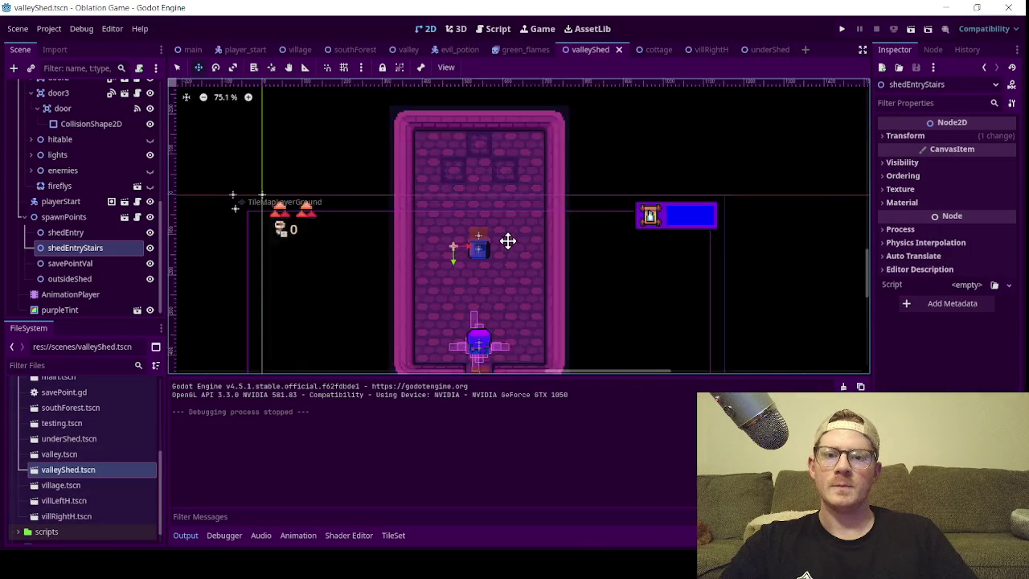
scroll(487, 189, up, 4)
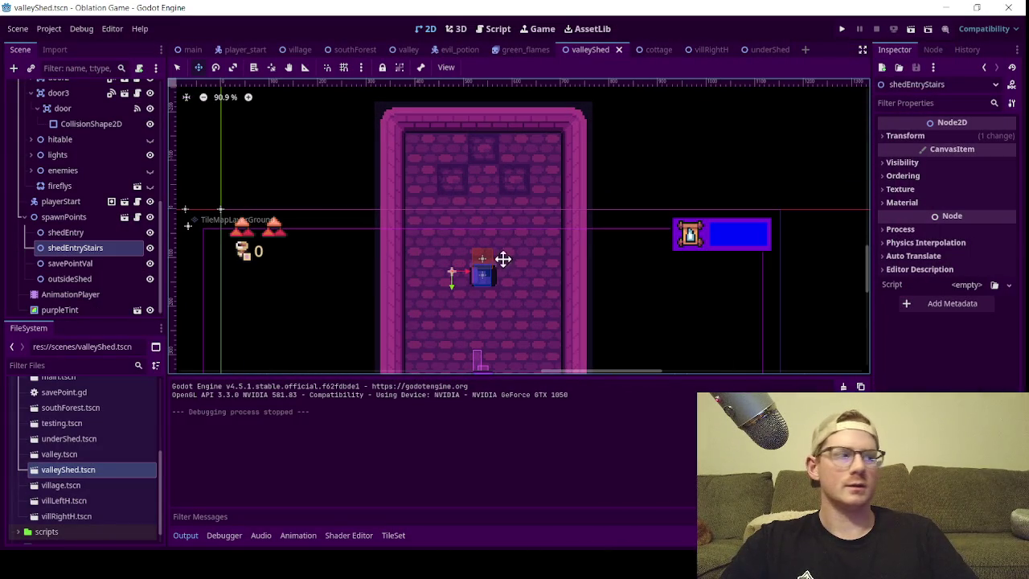
drag(501, 258, 518, 224)
scroll(464, 237, up, 8)
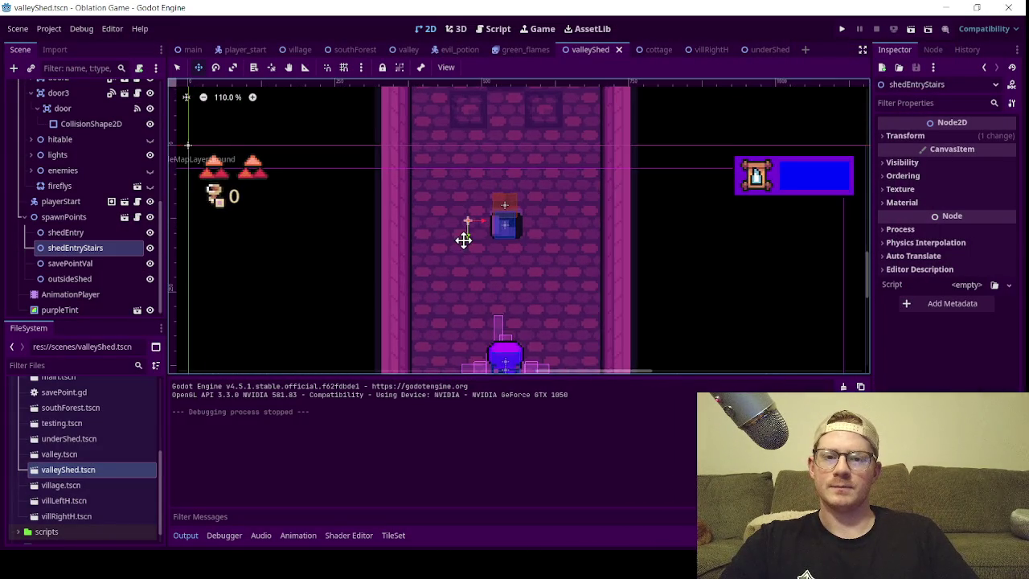
scroll(530, 216, up, 3)
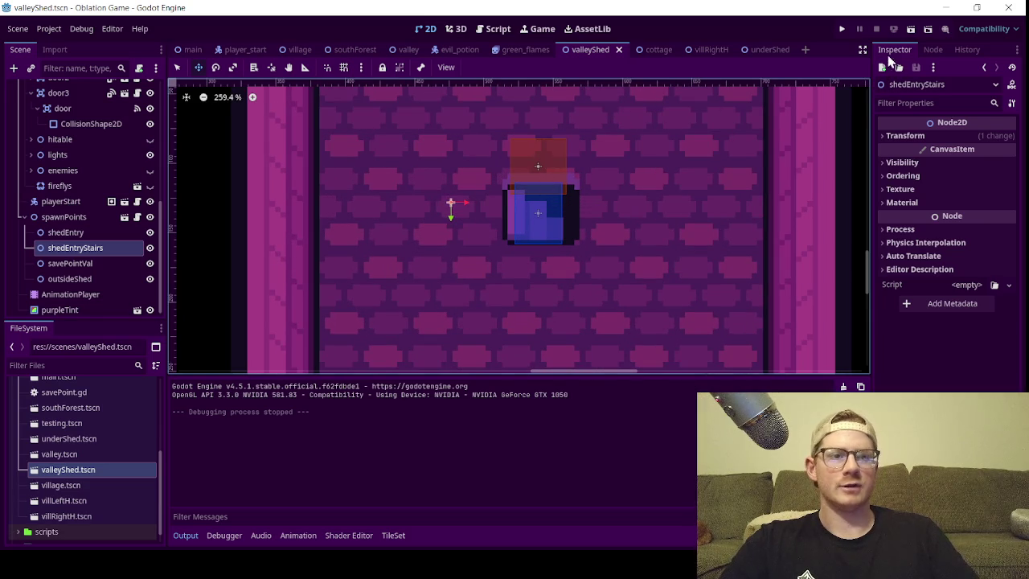
click(911, 30)
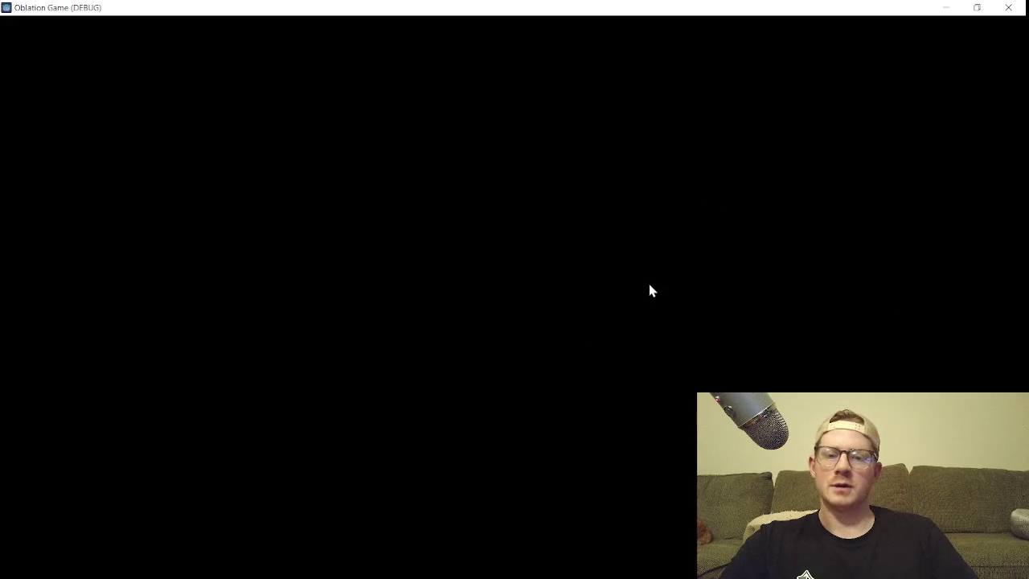
- Walk the character right and up into the room, then down onto the stairs, and close the game
key(Right)
key(Up)
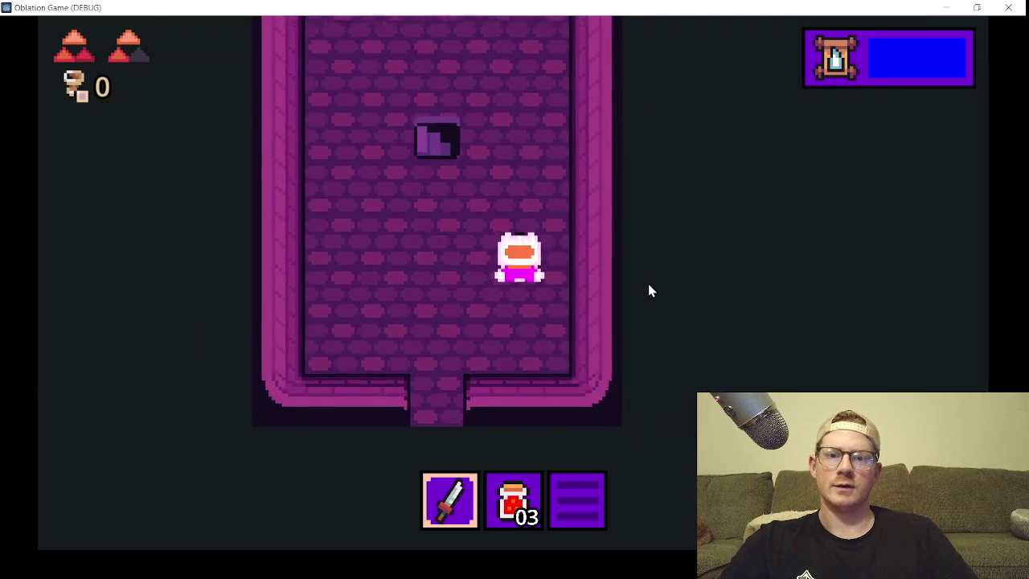
key(Left)
key(Down)
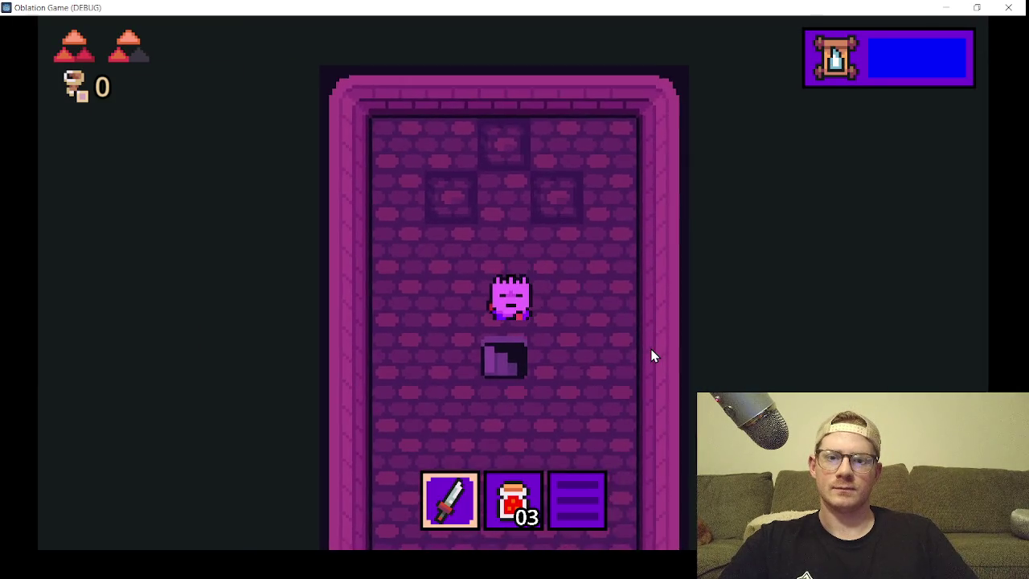
click(1008, 7)
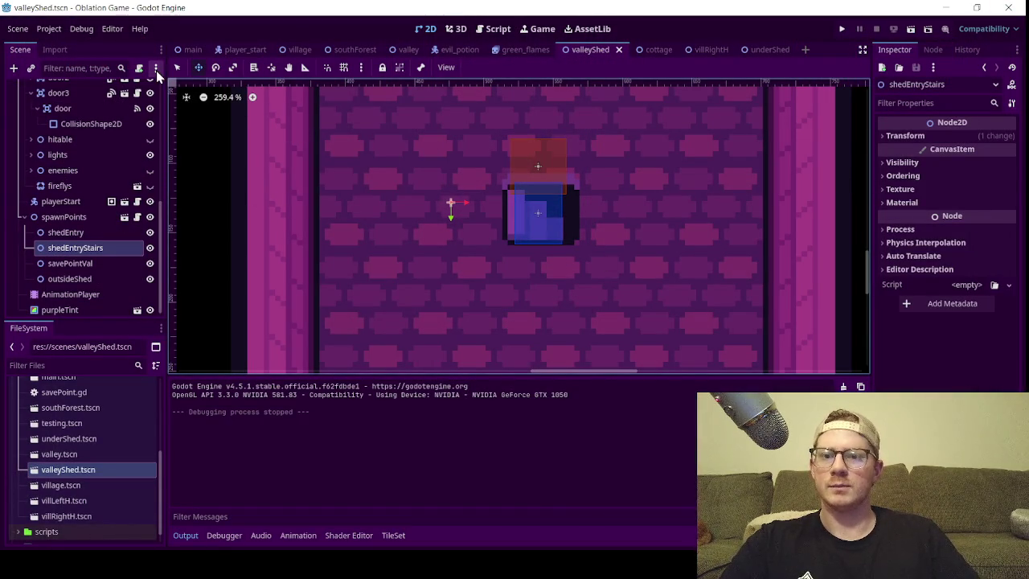
- Select the CollisionShape2D of door3's door node in the scene tree
click(176, 67)
click(541, 150)
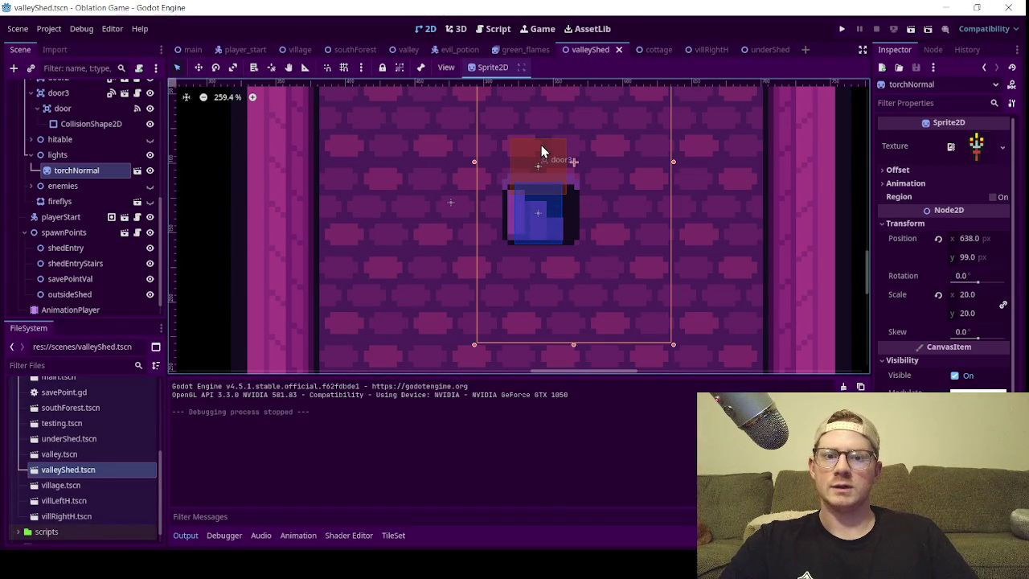
scroll(81, 209, up, 5)
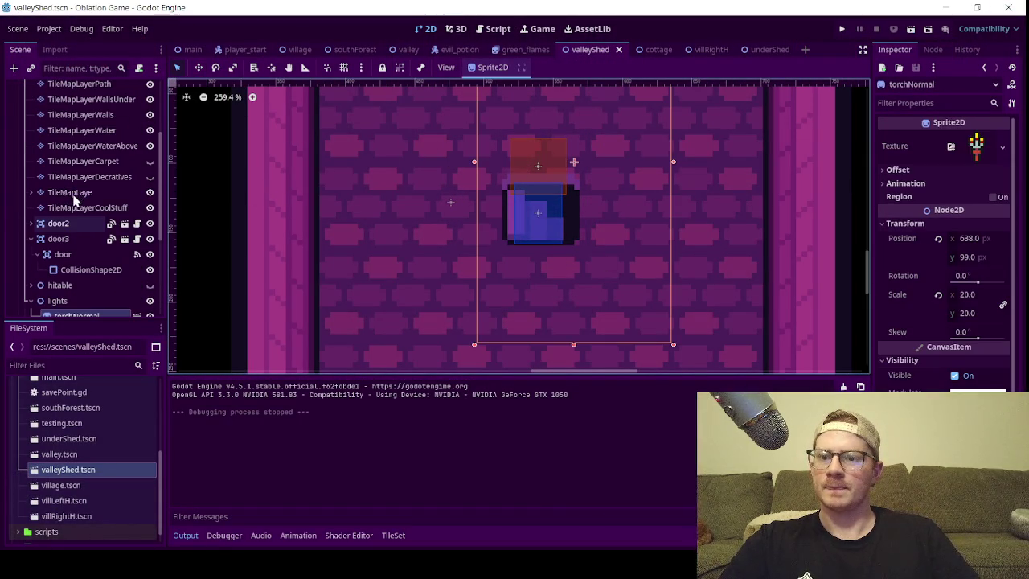
click(87, 254)
click(84, 270)
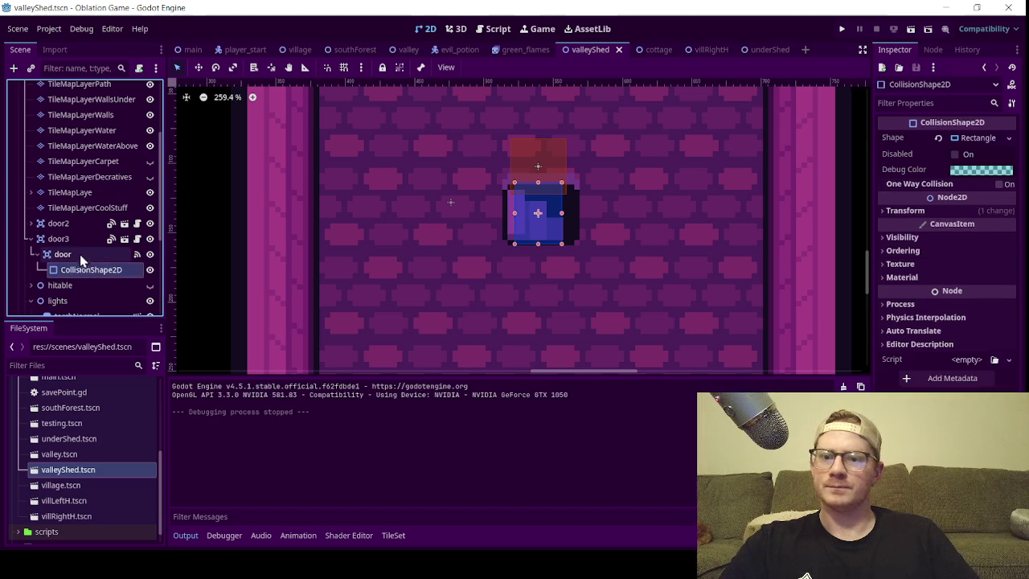
click(79, 254)
click(71, 271)
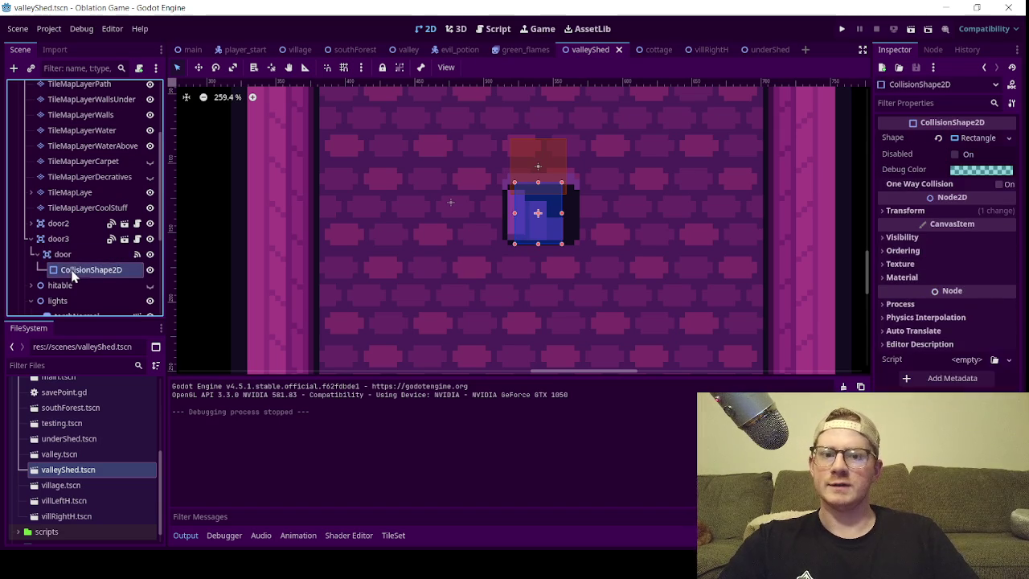
click(74, 254)
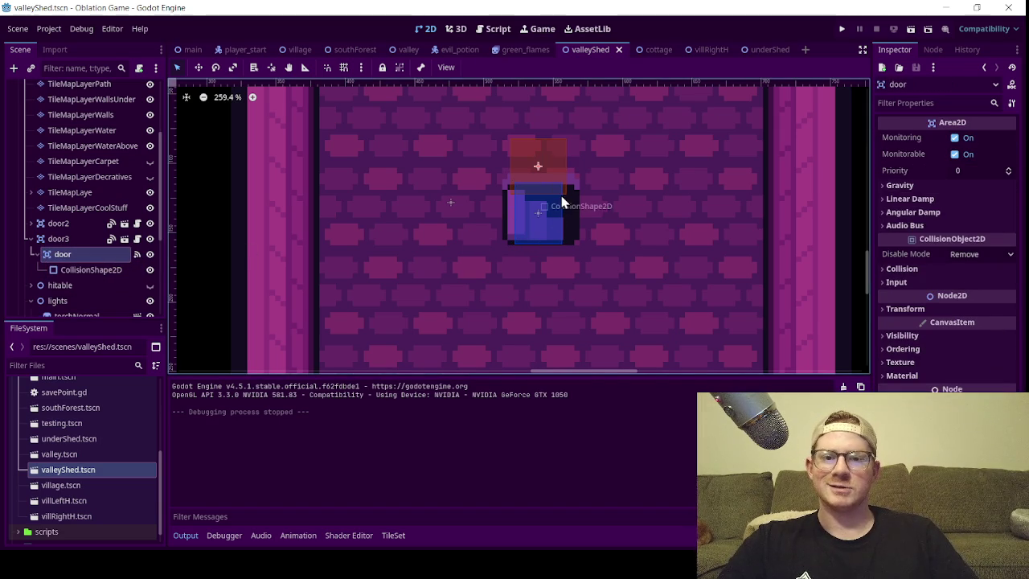
scroll(560, 201, down, 5)
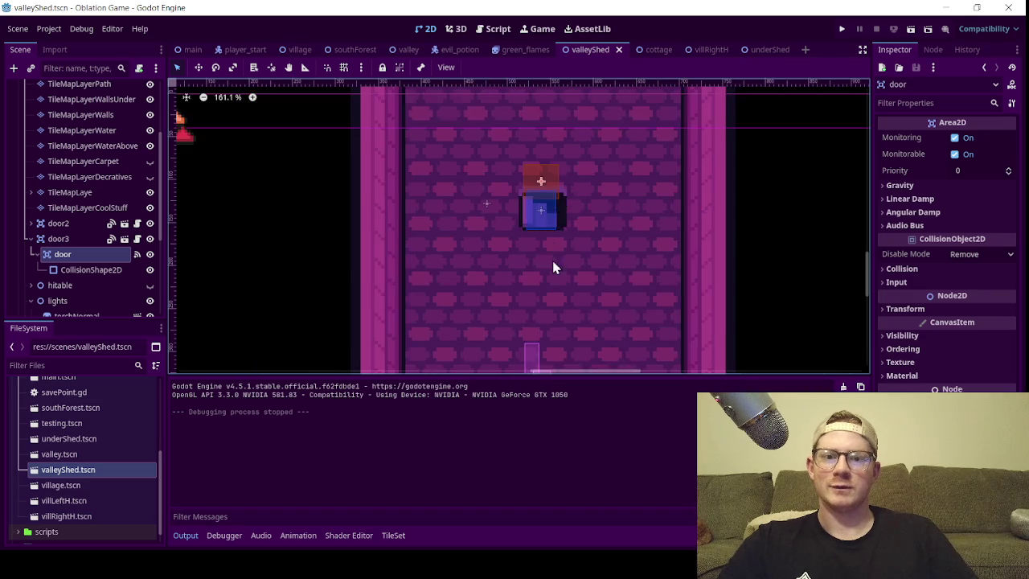
scroll(560, 221, up, 10)
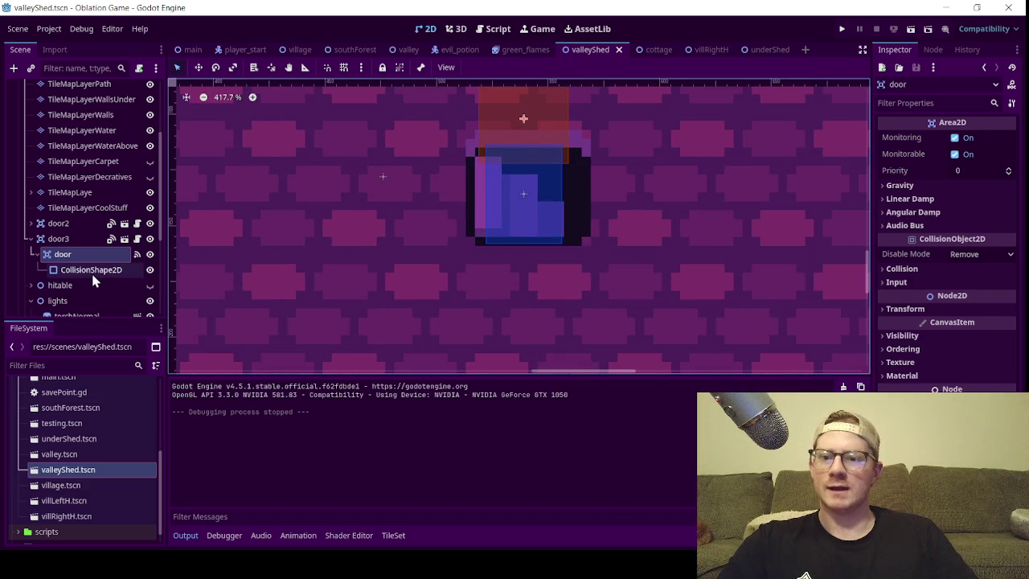
click(93, 271)
scroll(539, 141, up, 2)
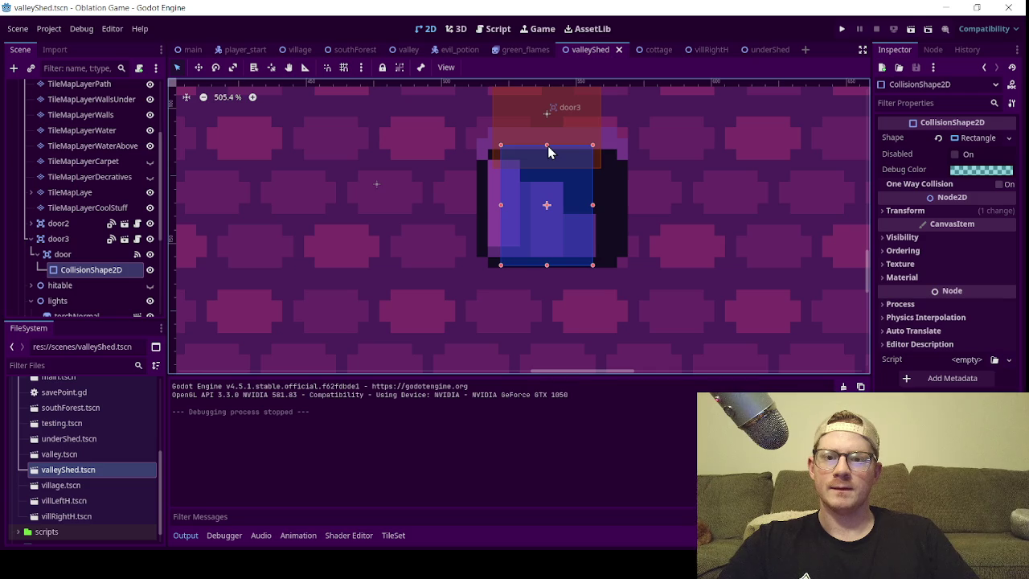
- Make the door's collision rectangle unique, shorten it to fit the stair tile, and save valleyShed
click(970, 139)
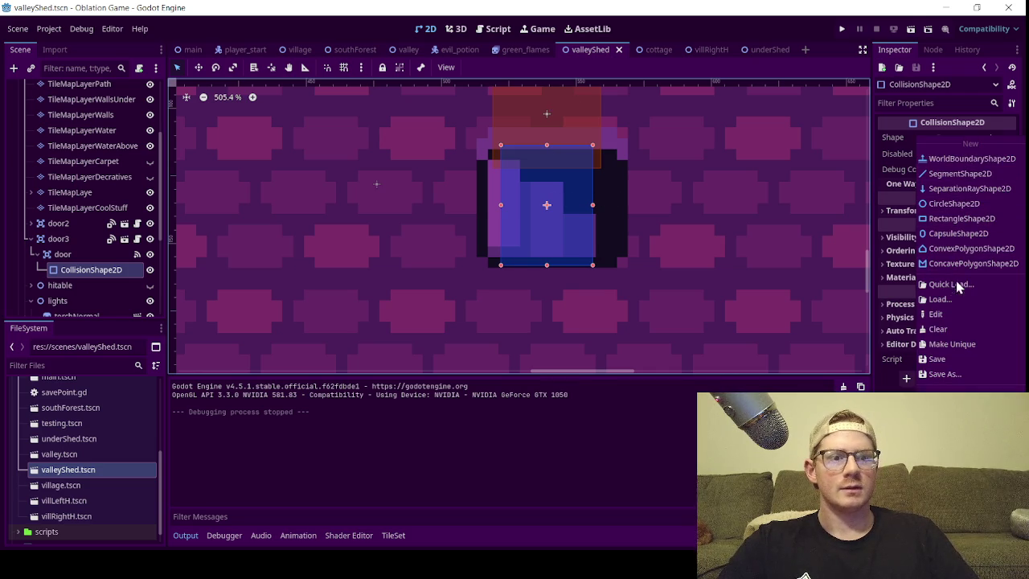
click(964, 344)
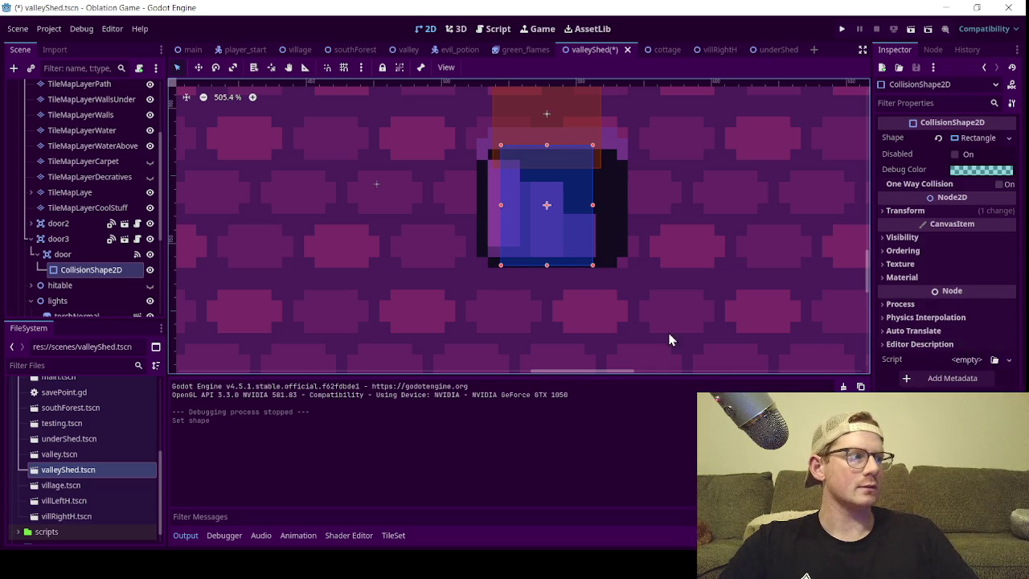
drag(547, 148, 551, 170)
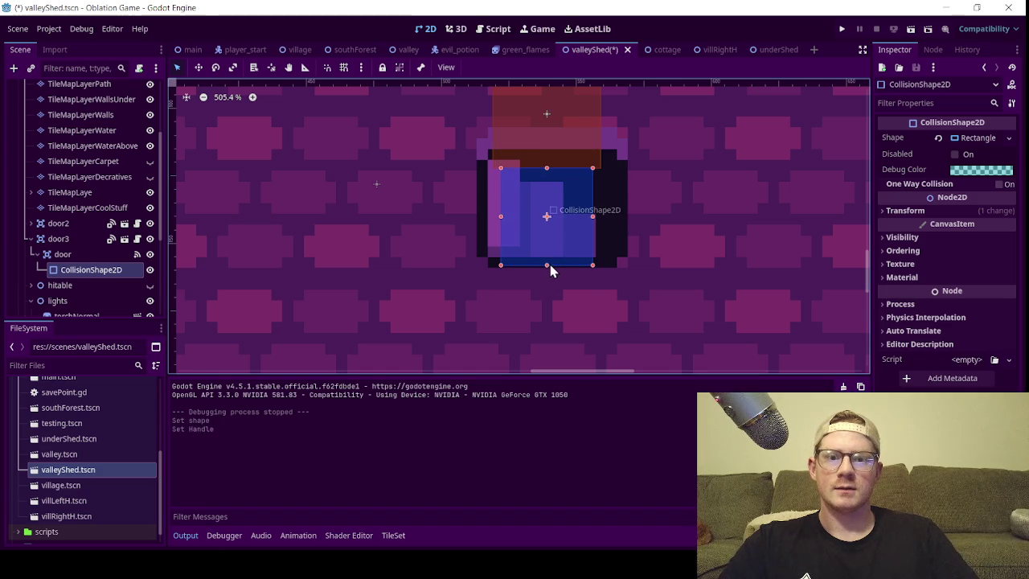
drag(550, 267, 550, 254)
key(ctrl+s)
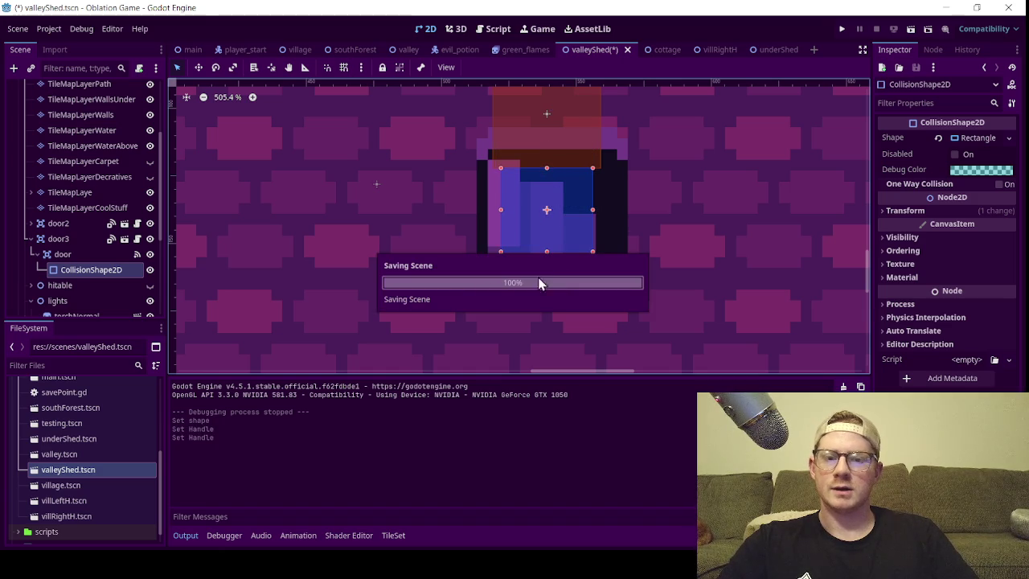
- Check the underShed scene, return to valleyShed, and run the current scene to test the door
scroll(271, 282, down, 5)
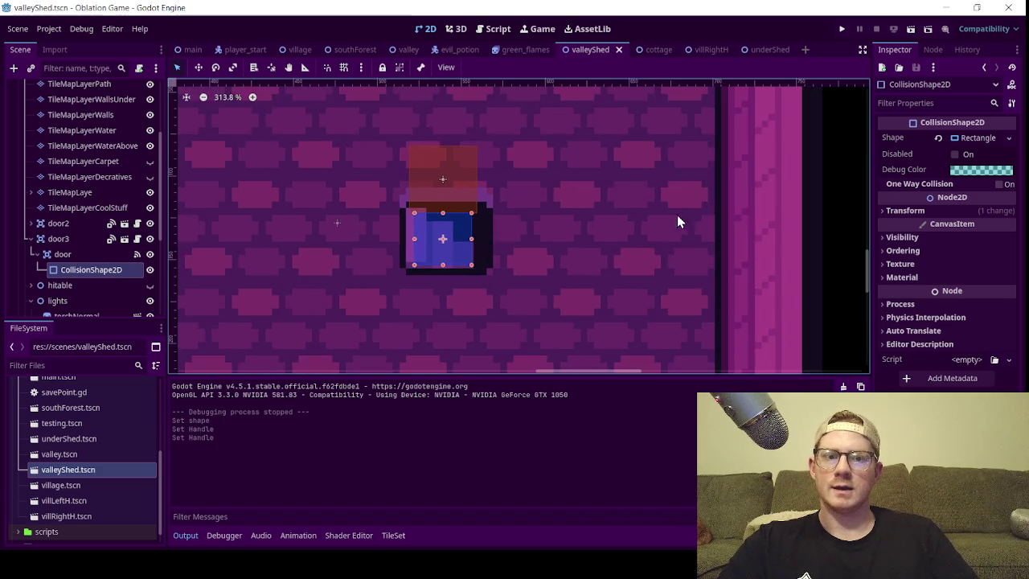
scroll(589, 312, down, 1)
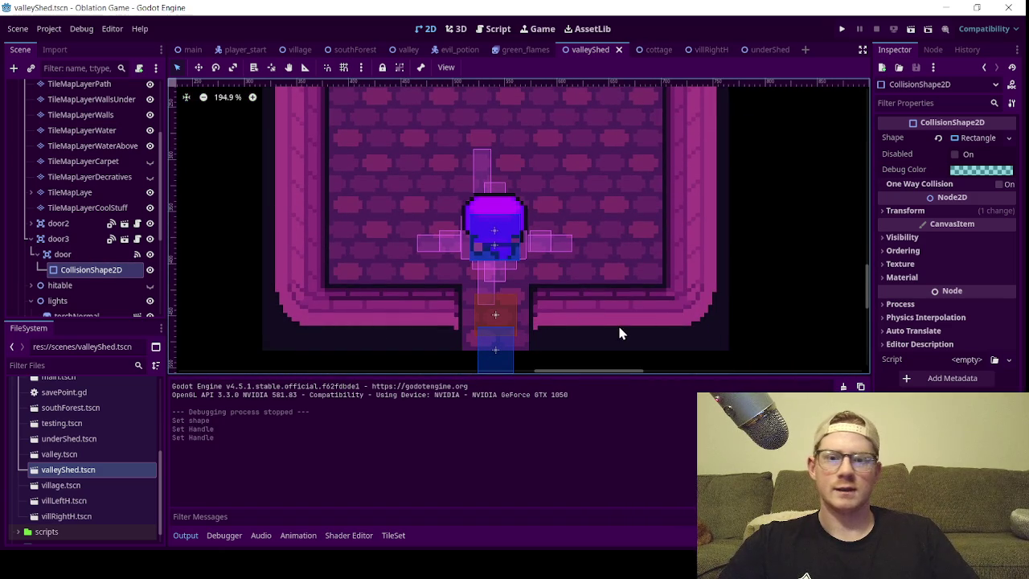
click(764, 50)
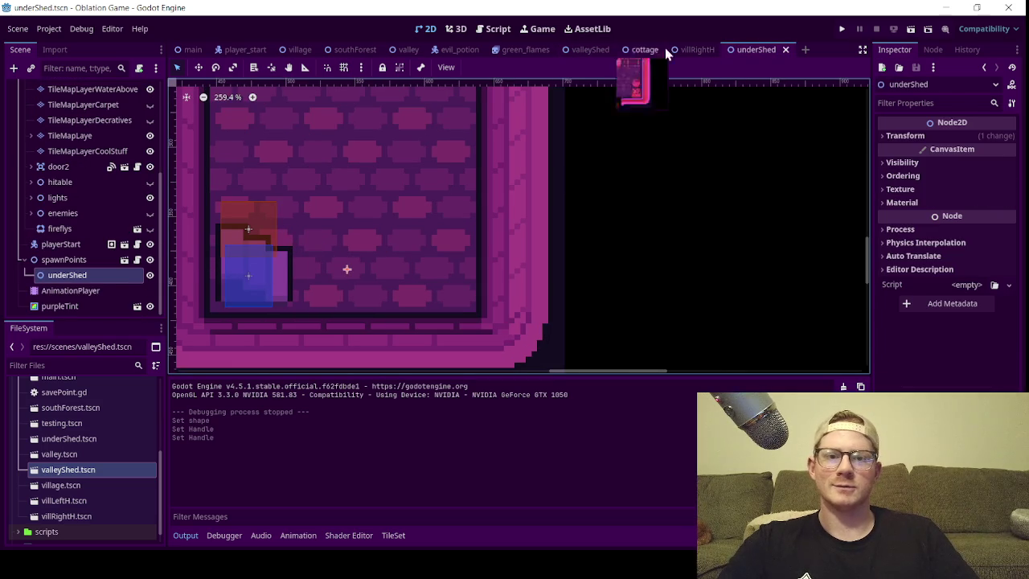
click(592, 50)
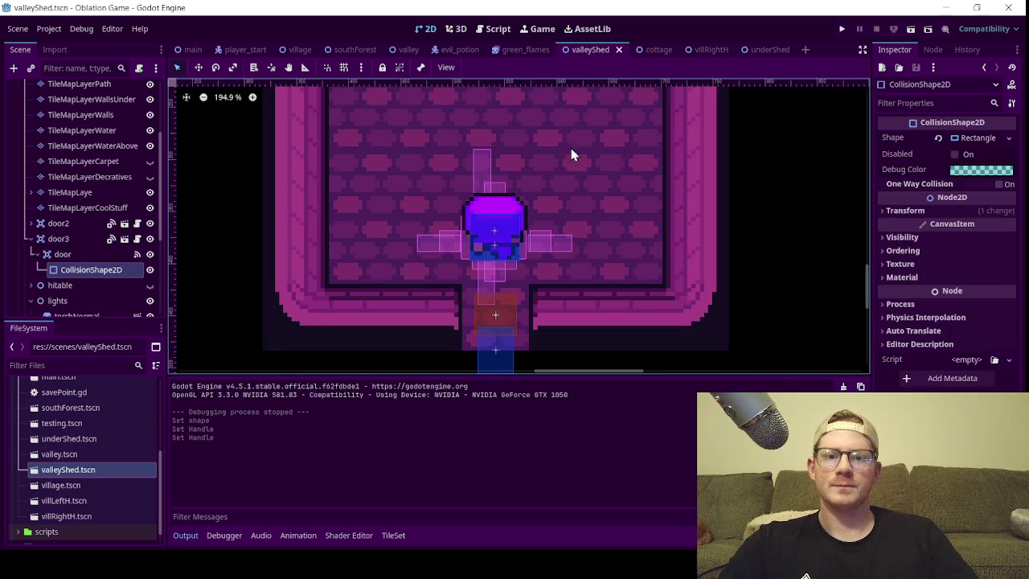
click(912, 31)
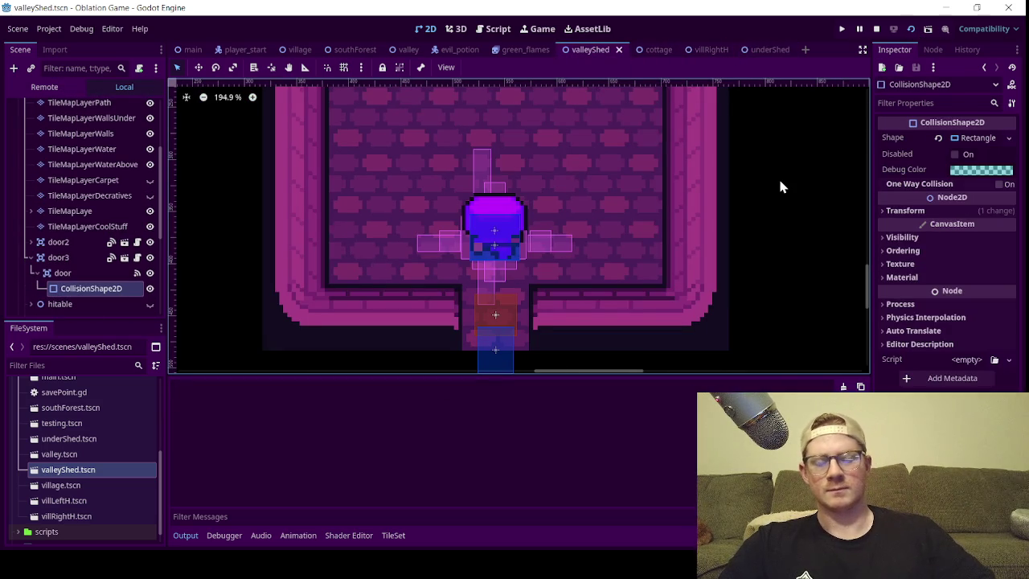
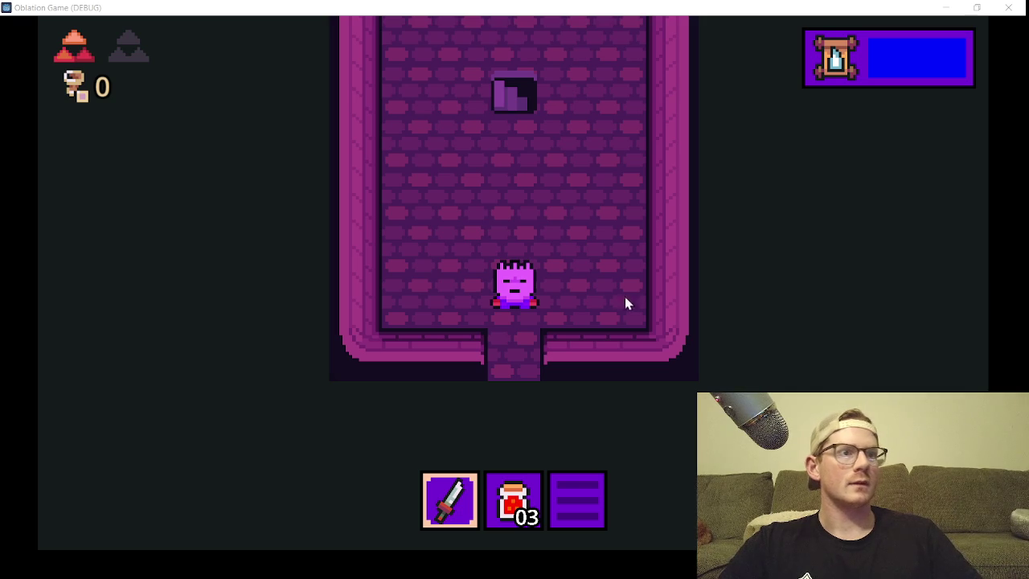
- Walk the player up and left through the shed room and onto the stairs
key(Up)
key(Left)
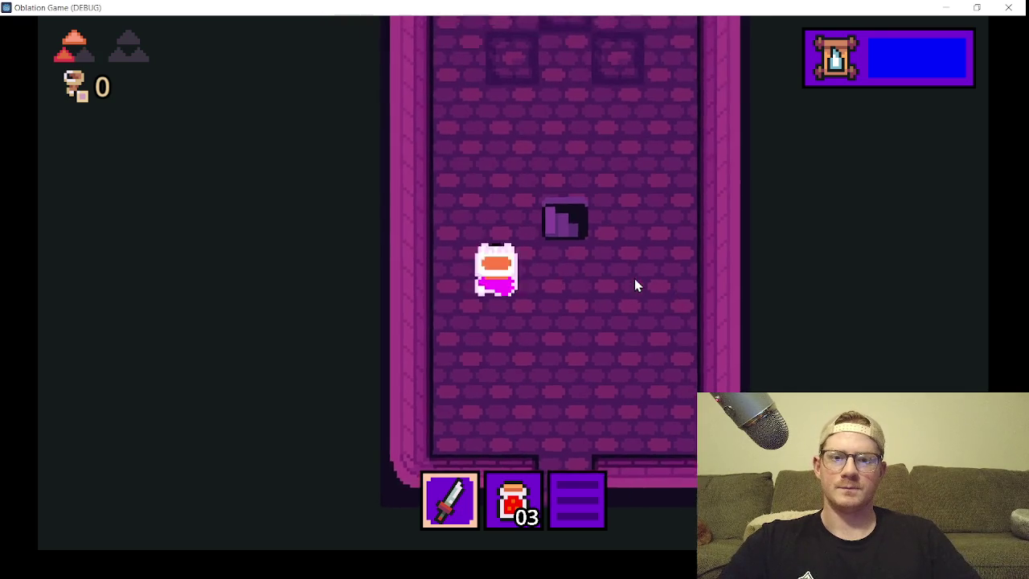
key(Right)
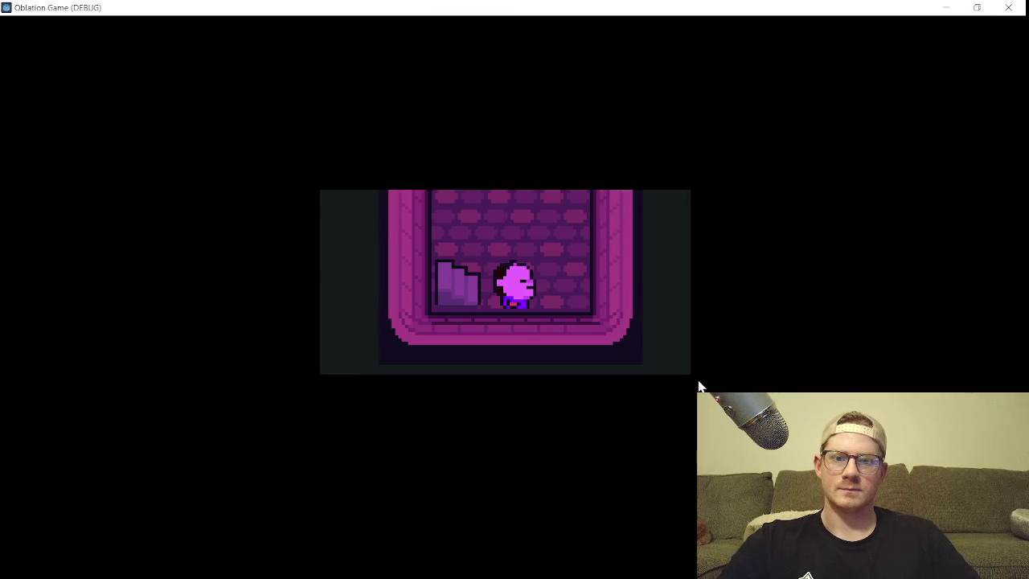
key(Down)
key(Left)
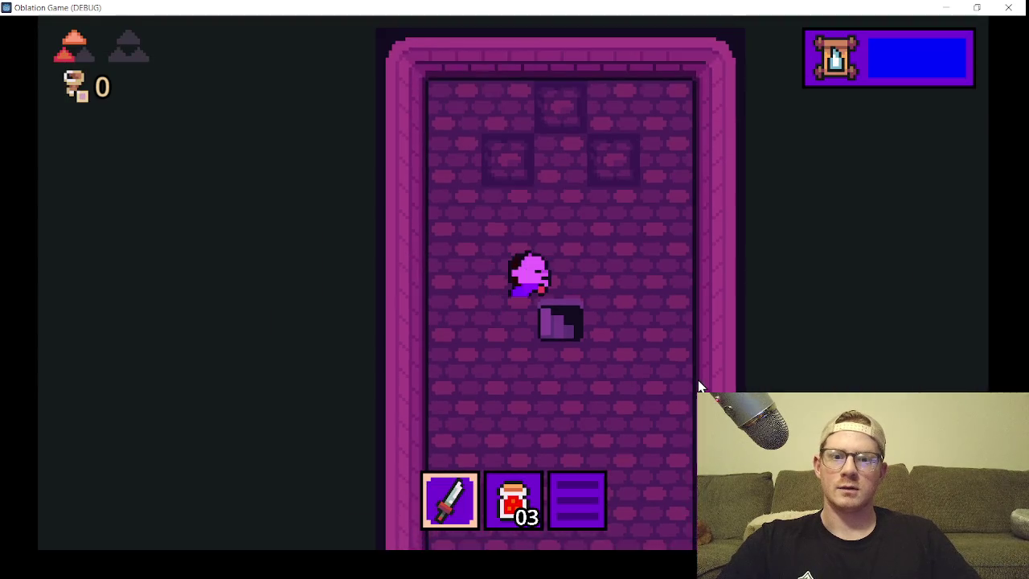
key(Down)
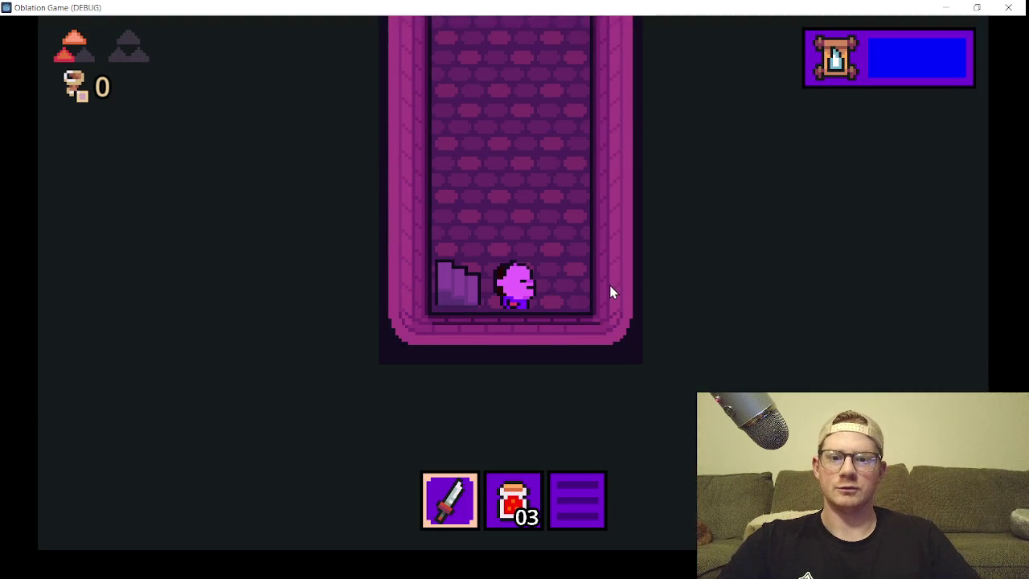
key(Up)
- Take the stairs into the other room a few times, then close the debug run
key(Left)
key(Down)
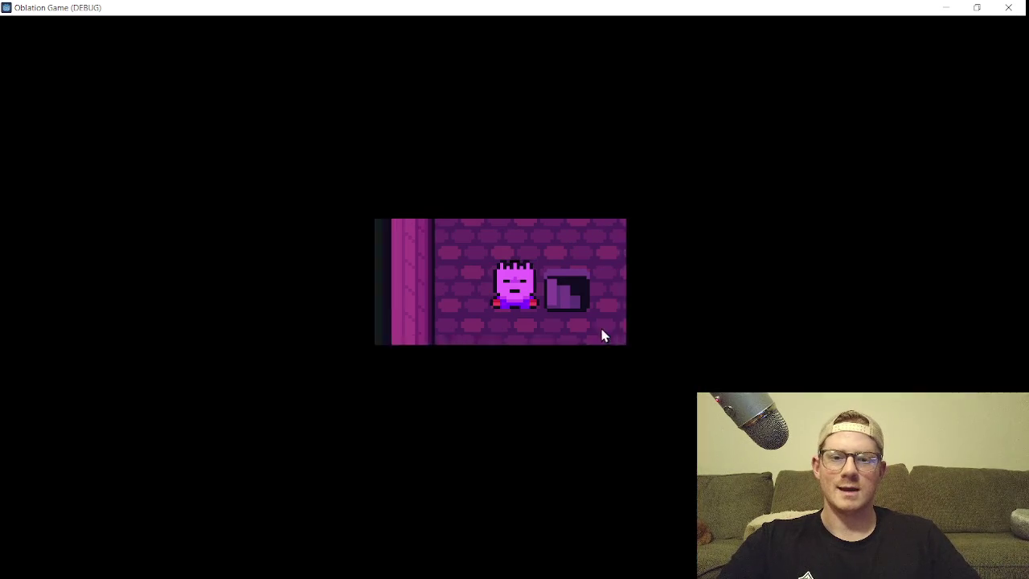
key(Right)
key(Down)
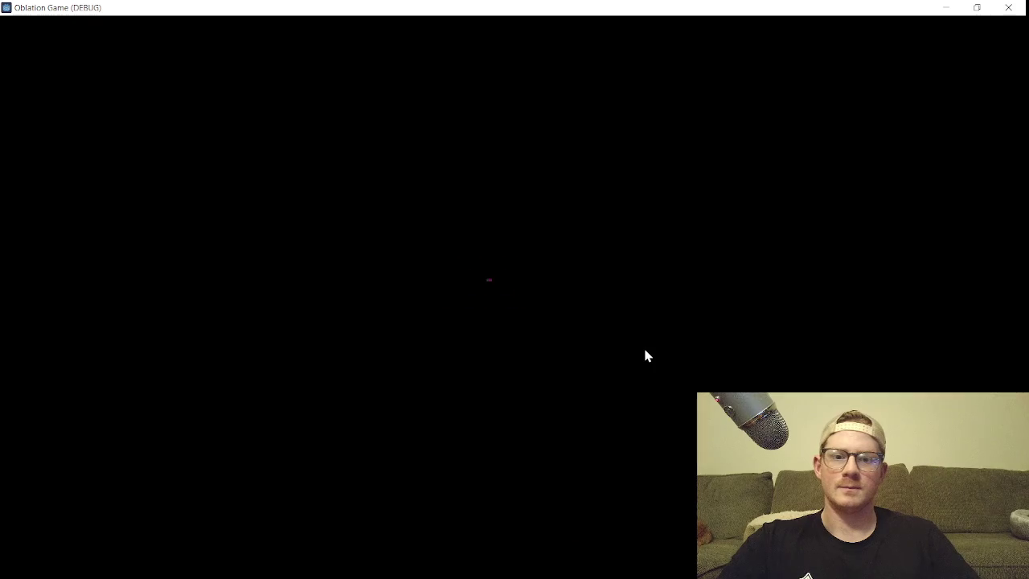
key(Up)
key(Left)
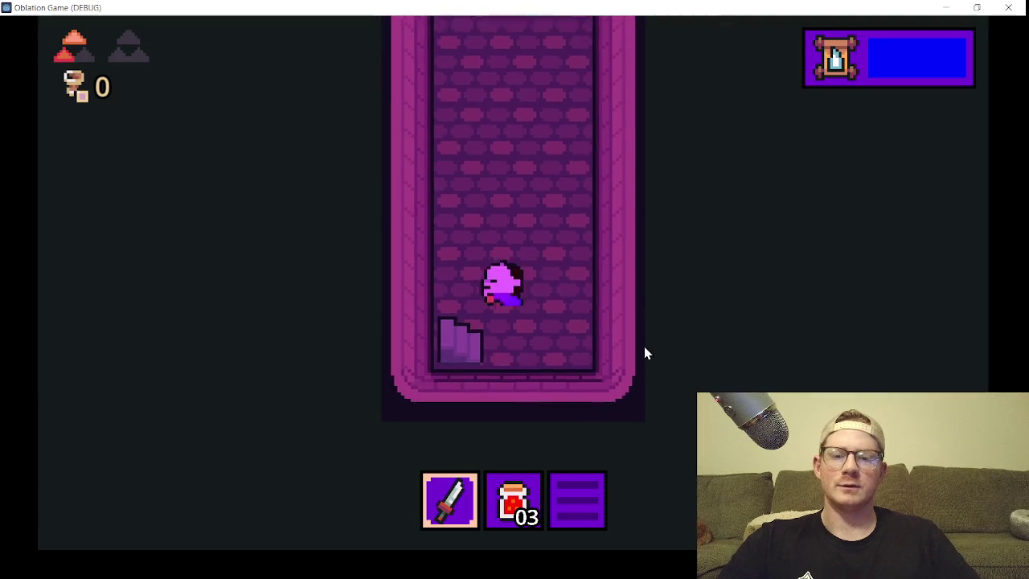
key(Down)
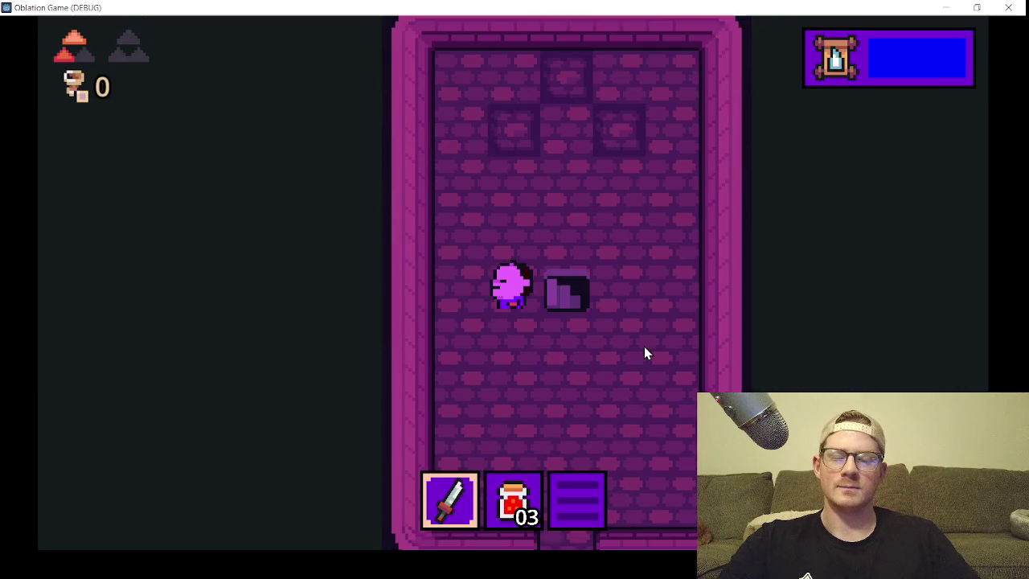
key(Right)
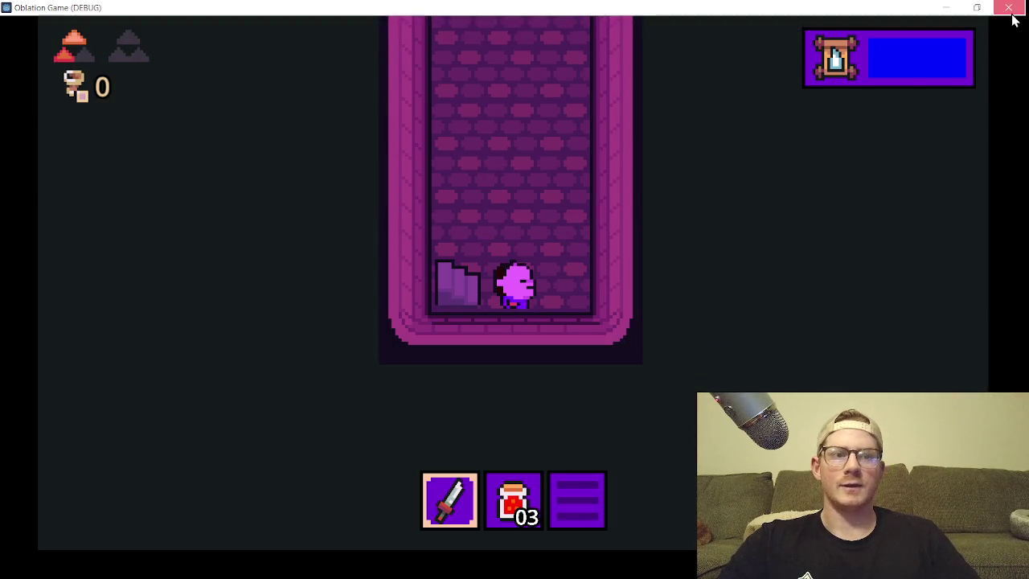
click(1009, 8)
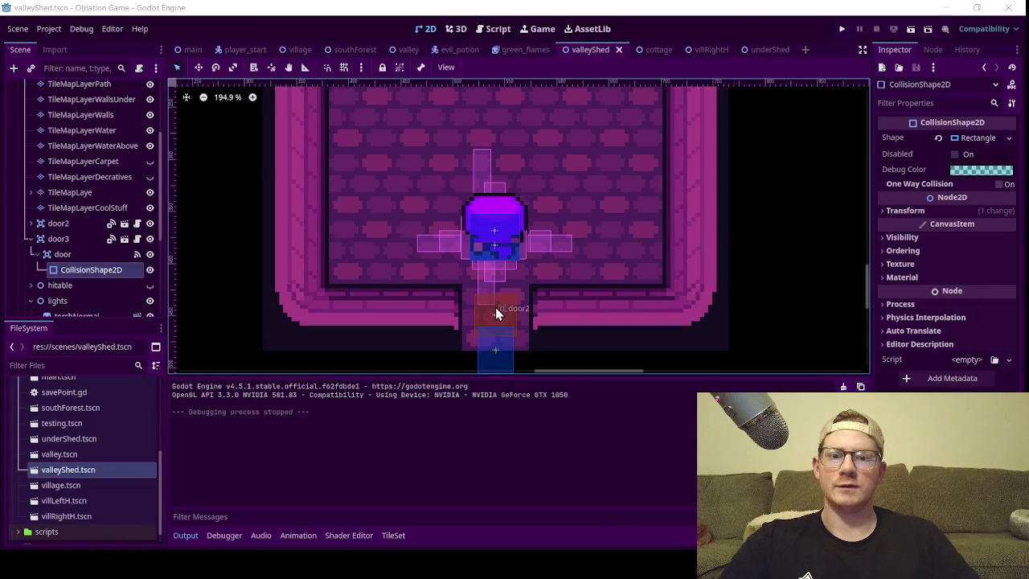
- Disable the CollisionShape2D of door3's door node
click(88, 254)
click(107, 274)
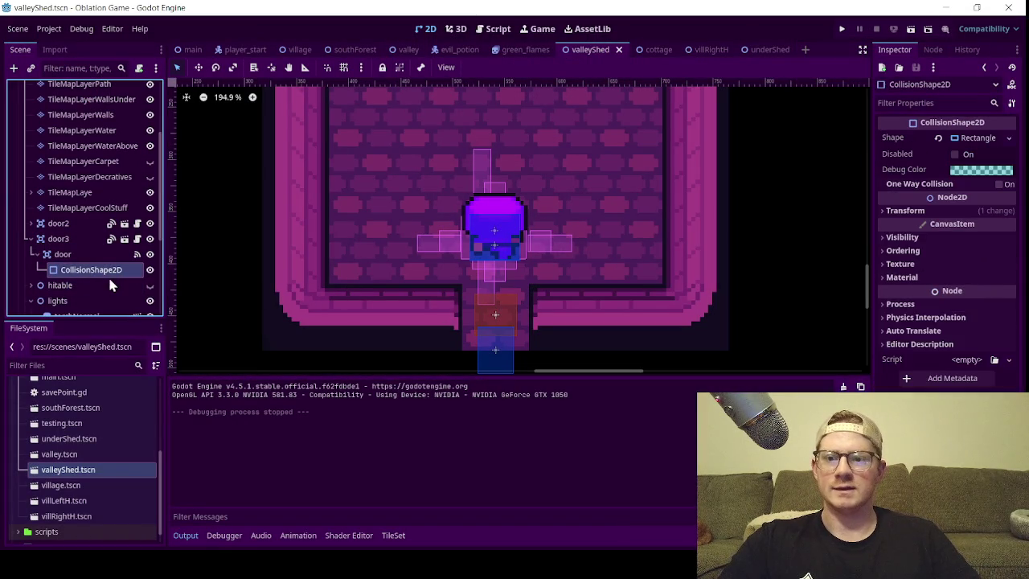
click(954, 154)
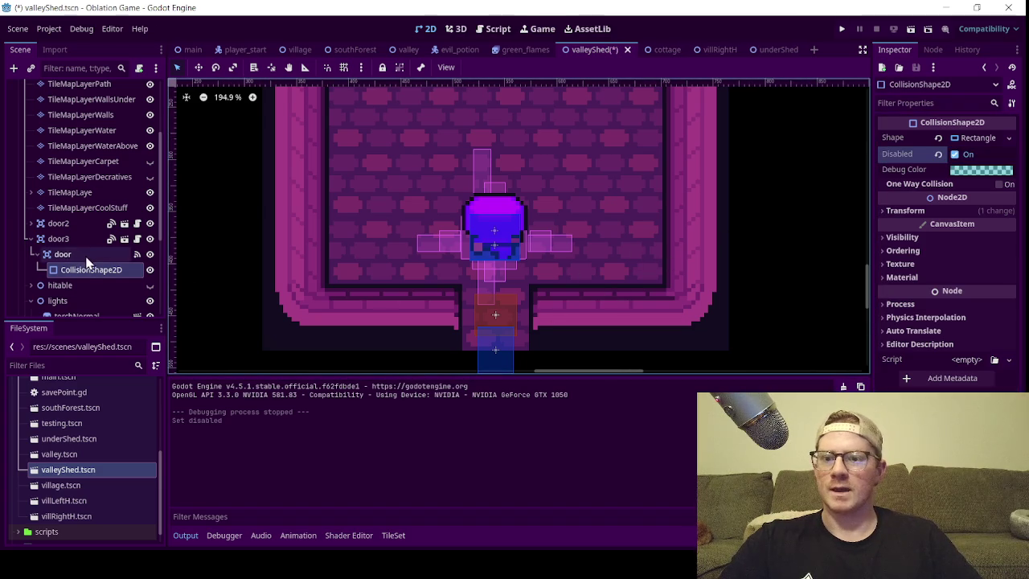
key(f)
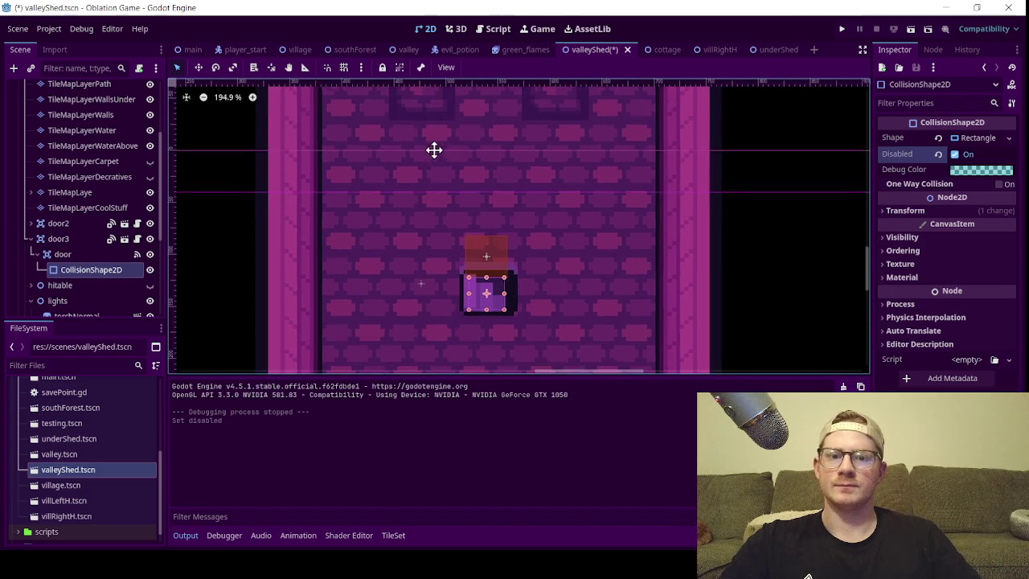
- Move door3 down onto the stair tile at (612, 135), save valleyShed and run the game
click(58, 239)
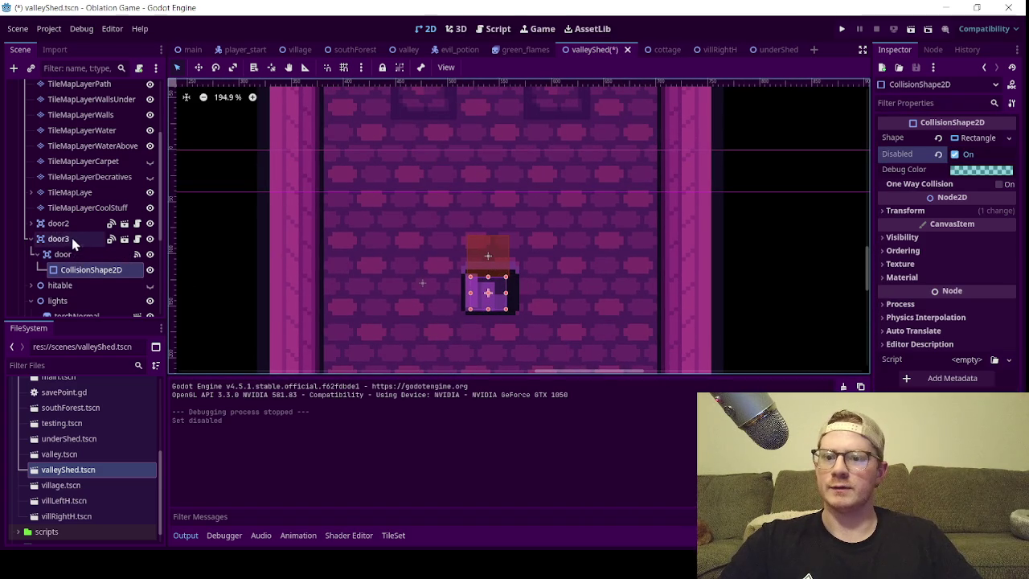
click(198, 66)
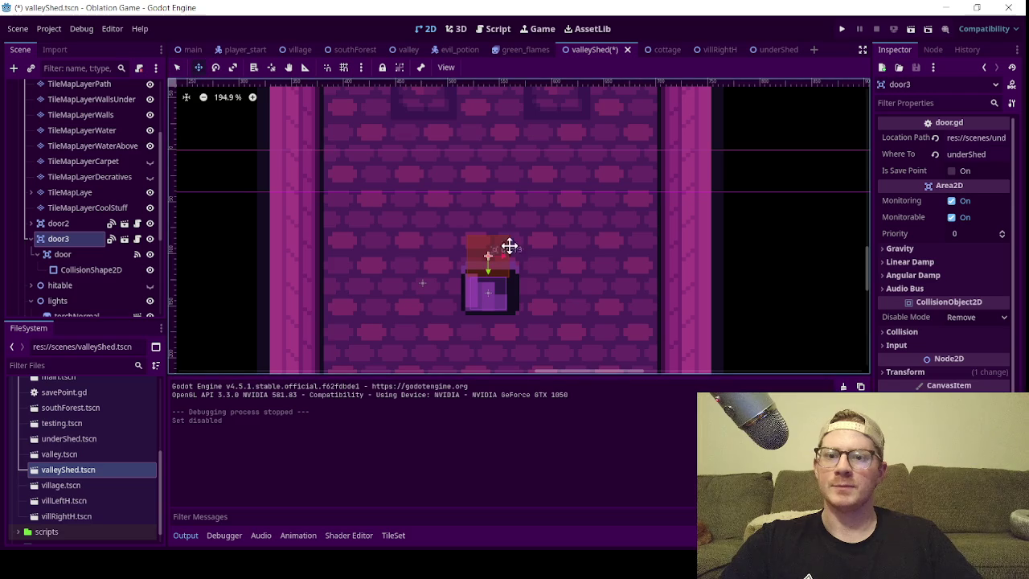
drag(485, 272, 490, 307)
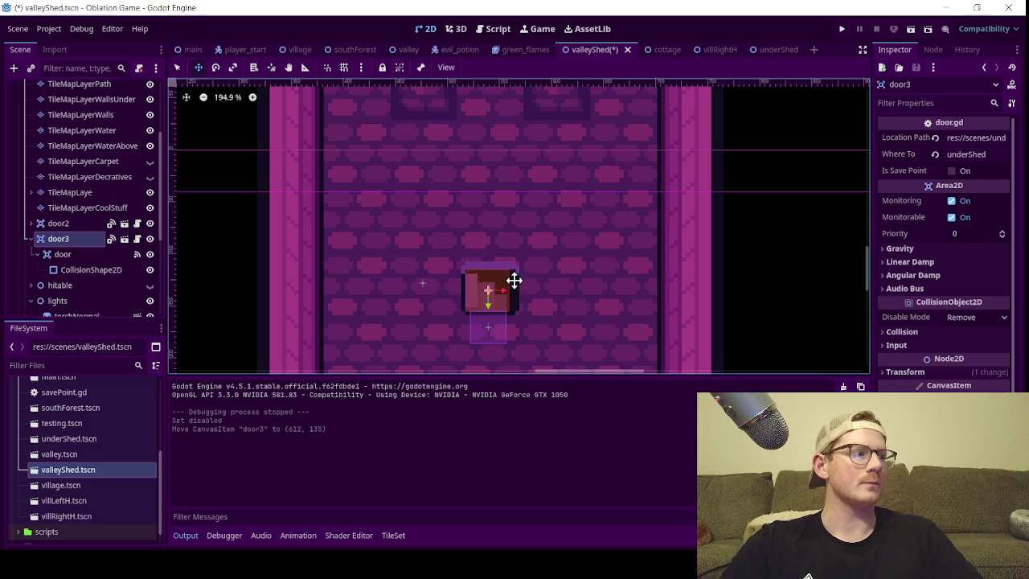
key(ctrl+s)
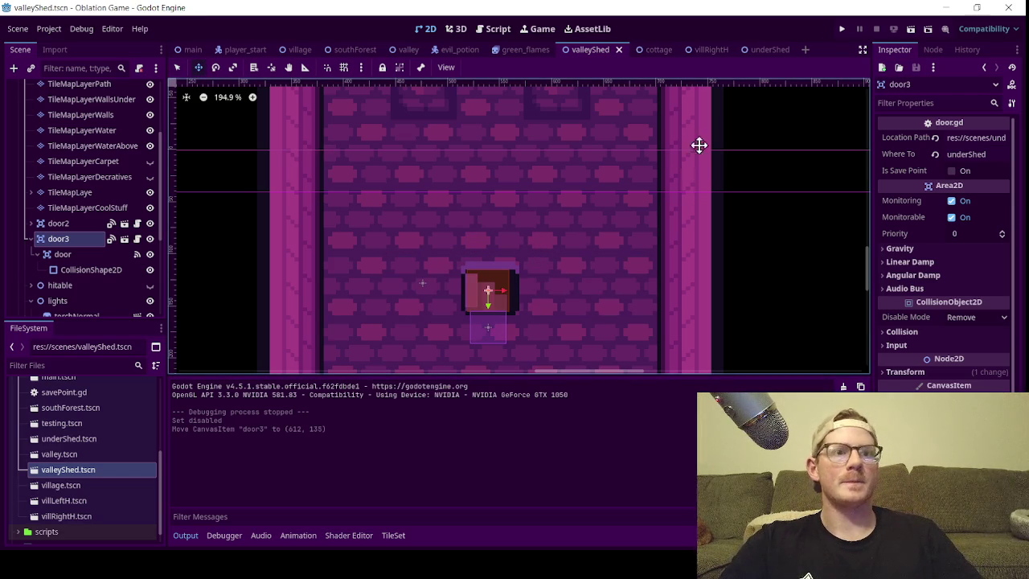
click(911, 31)
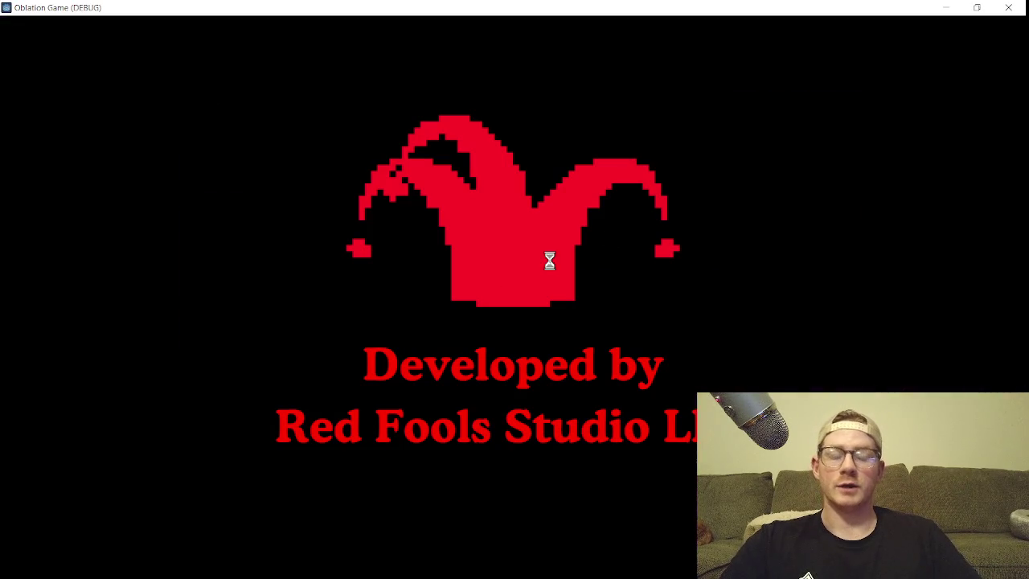
- Walk the player around the shed and onto the relocated stairs
key(w)
key(a)
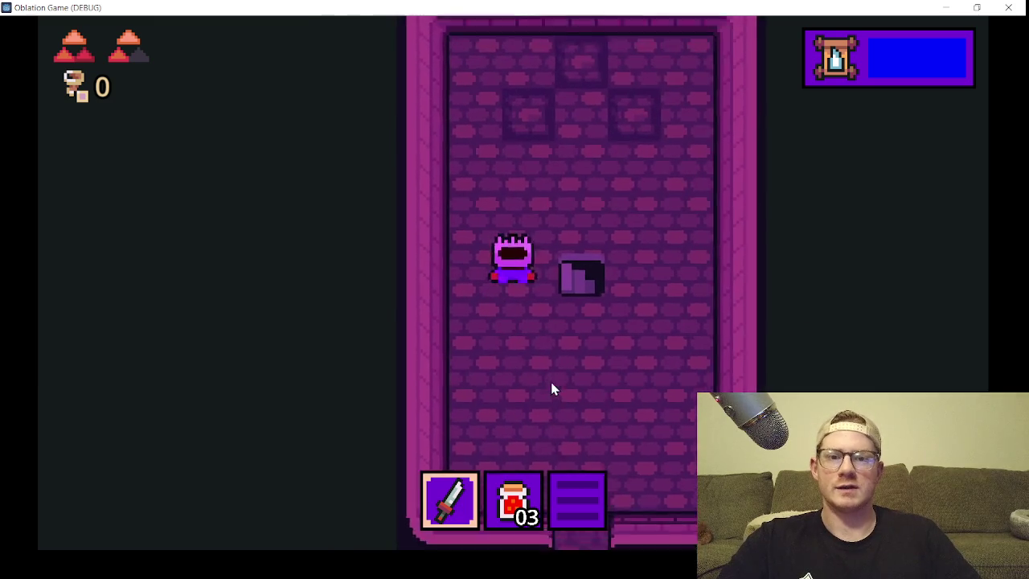
key(d)
key(w)
key(d)
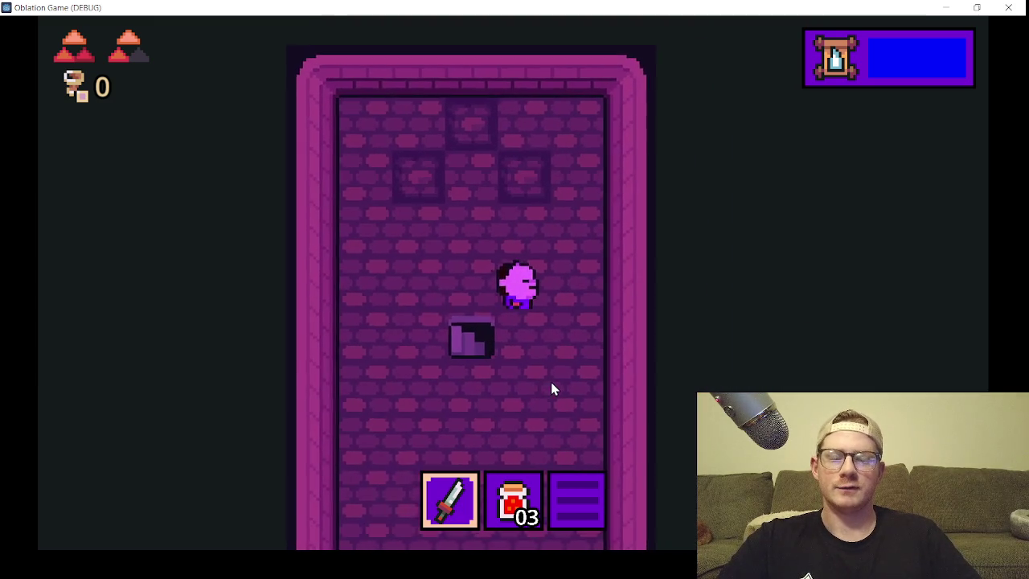
key(s)
key(a)
key(w)
key(d)
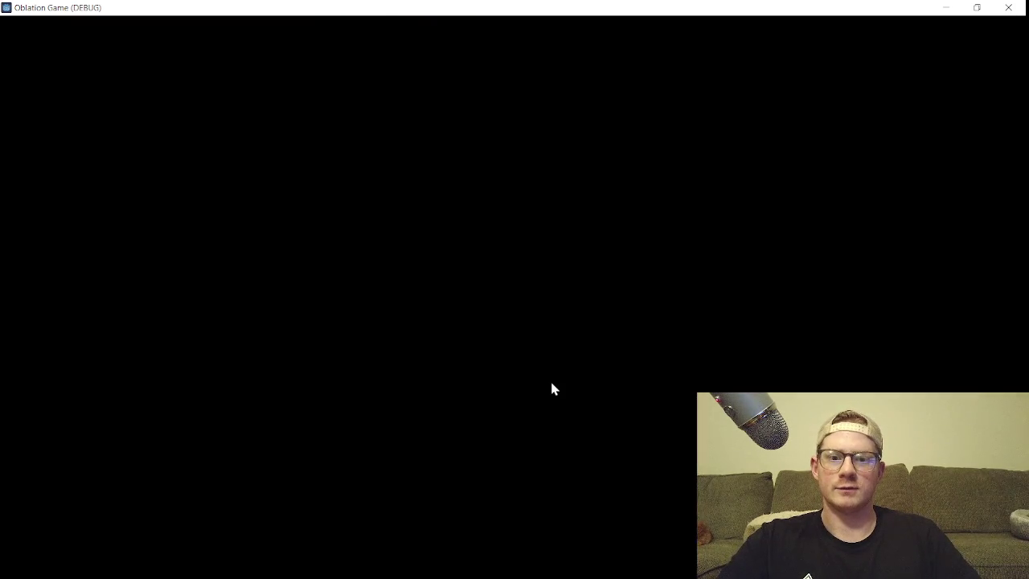
- Walk up-left in the lower room, step back onto the stairs, and close the game
key(w)
key(a)
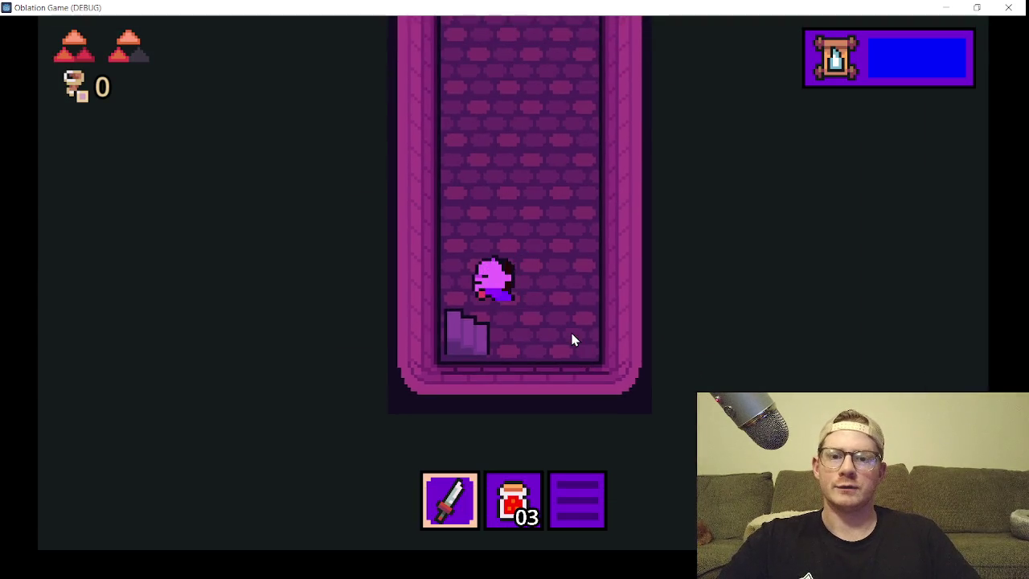
key(s)
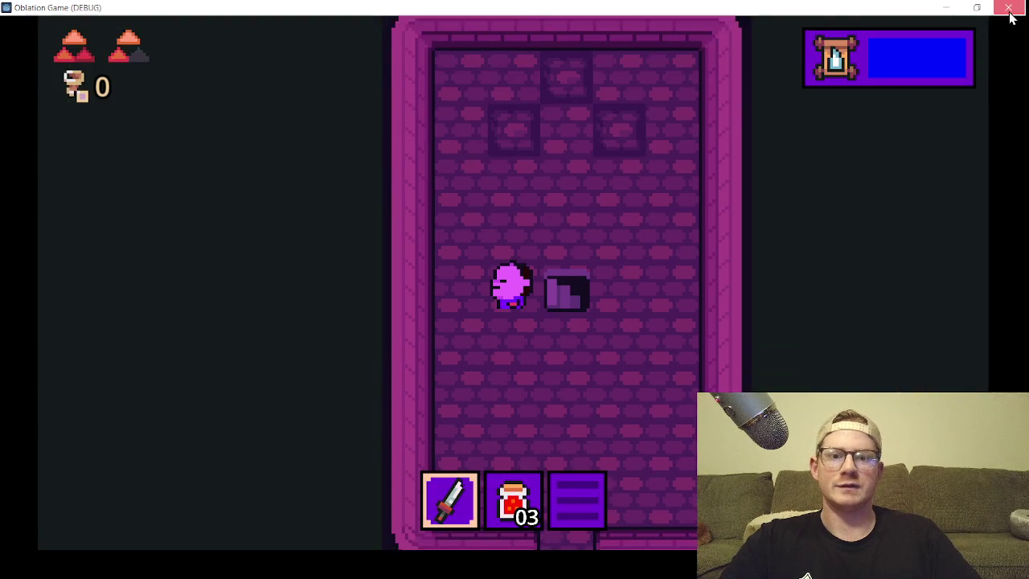
click(1009, 9)
- Move door2 about 20 px lower at the room's bottom exit, save valleyShed, and open underShed
click(184, 535)
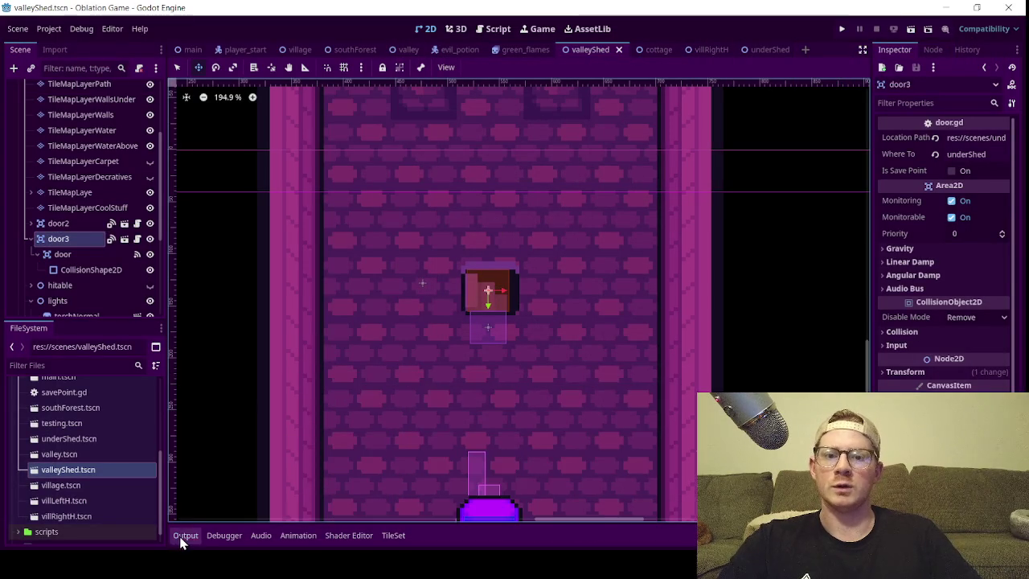
scroll(384, 338, down, 3)
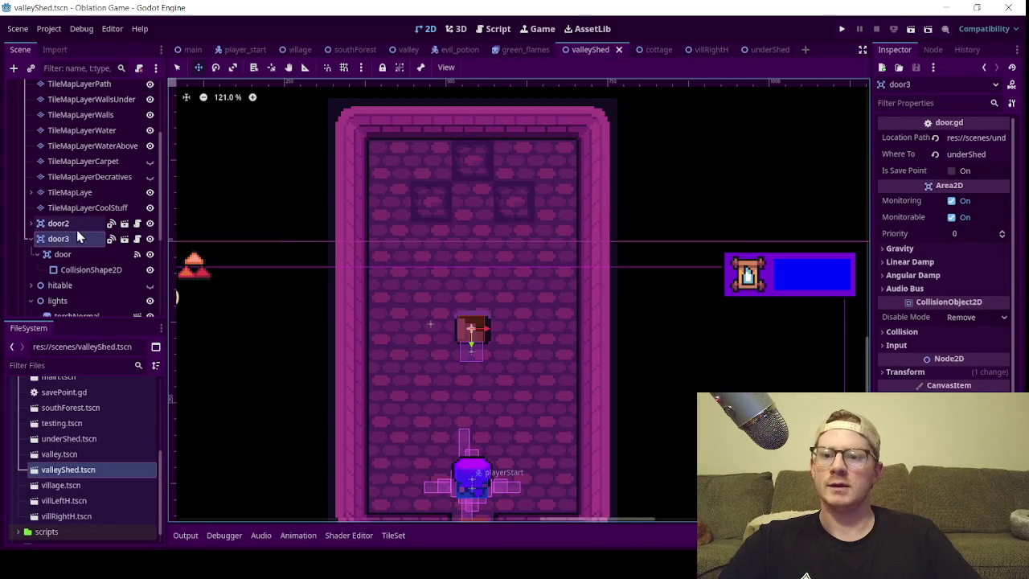
drag(363, 418, 426, 326)
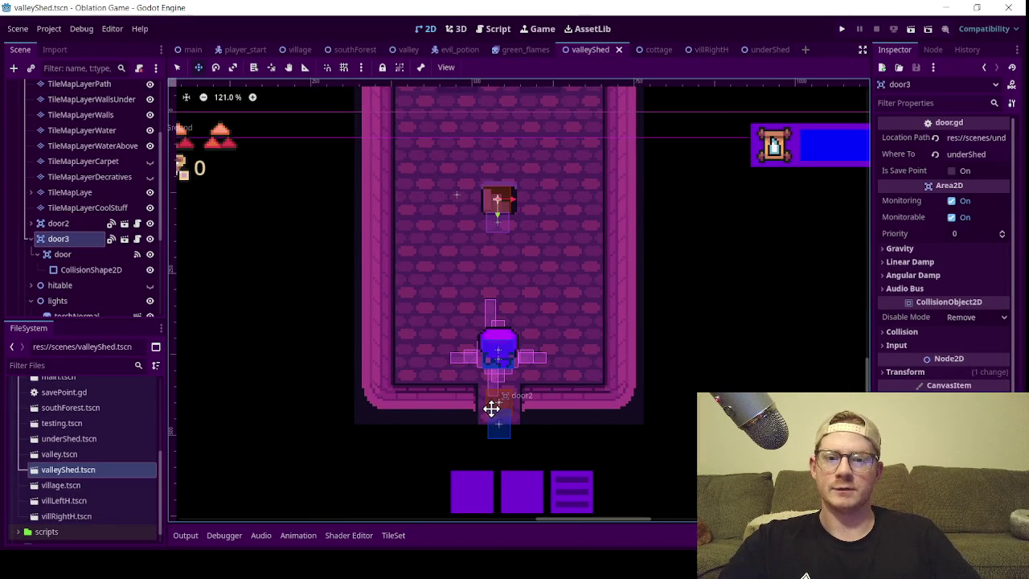
click(492, 406)
drag(502, 415, 501, 430)
key(ctrl+s)
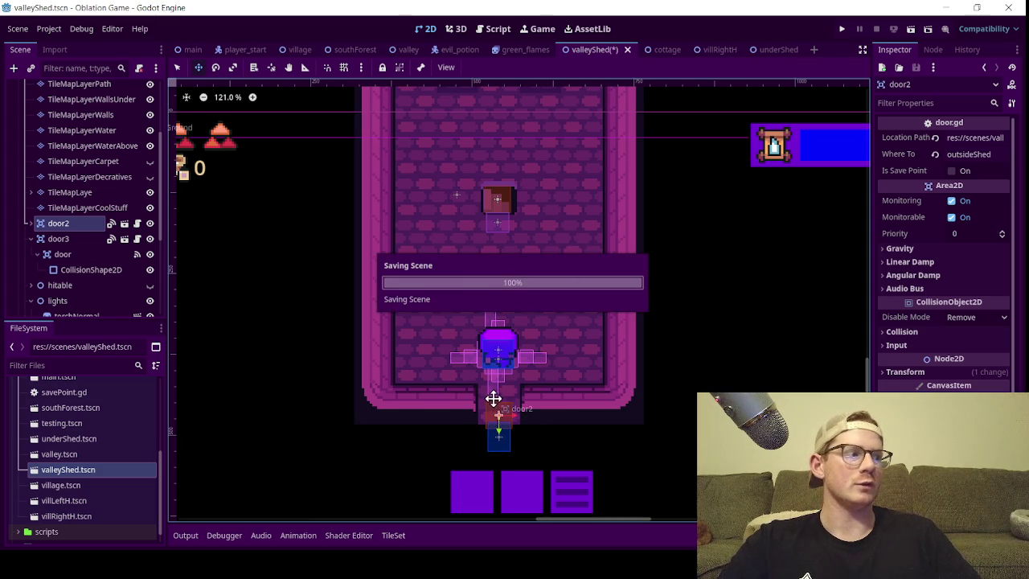
click(766, 49)
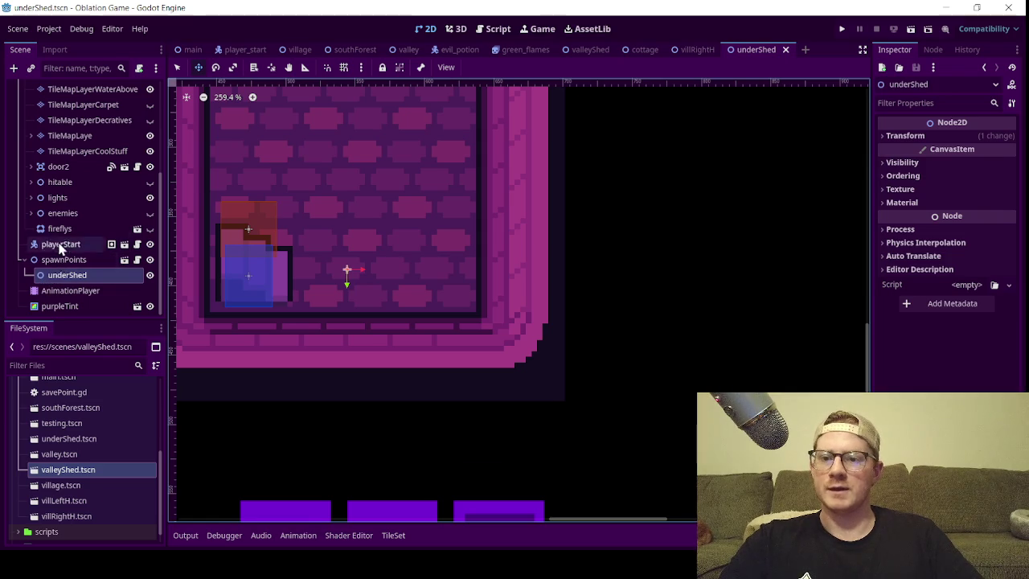
scroll(56, 242, up, 3)
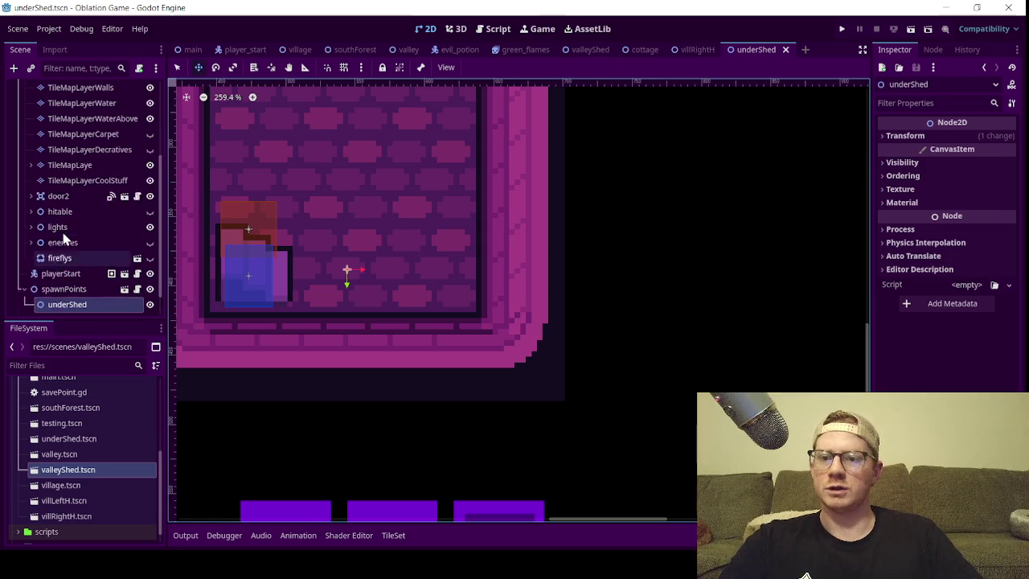
click(217, 207)
click(220, 211)
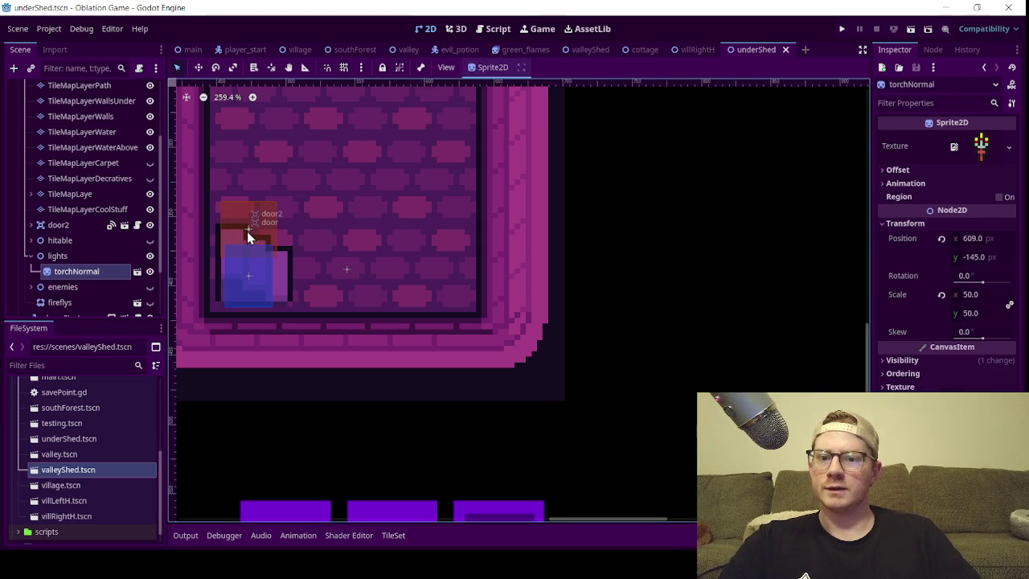
double_click(241, 278)
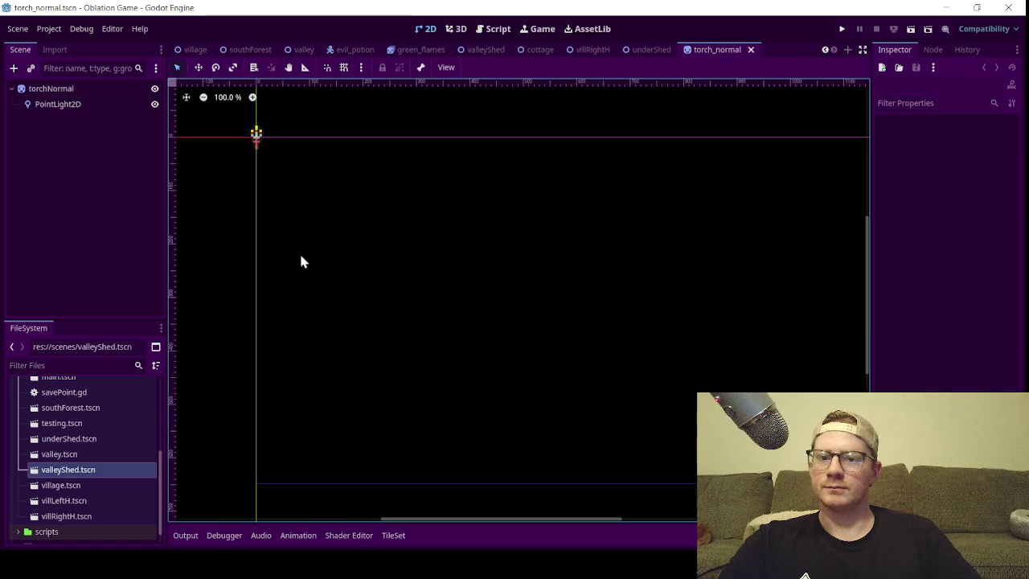
click(751, 50)
scroll(97, 245, up, 3)
scroll(77, 245, down, 5)
scroll(69, 253, up, 5)
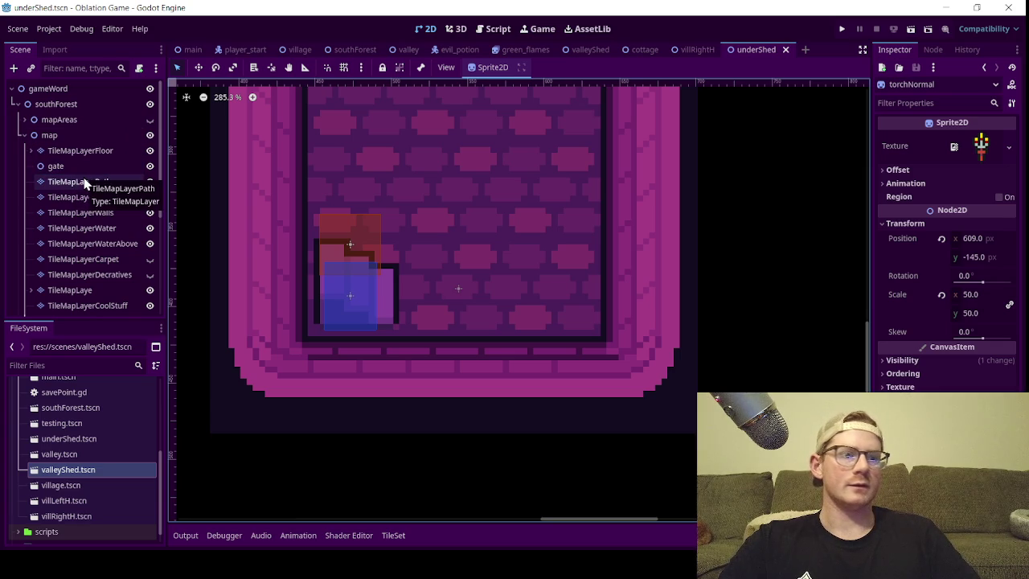
click(24, 135)
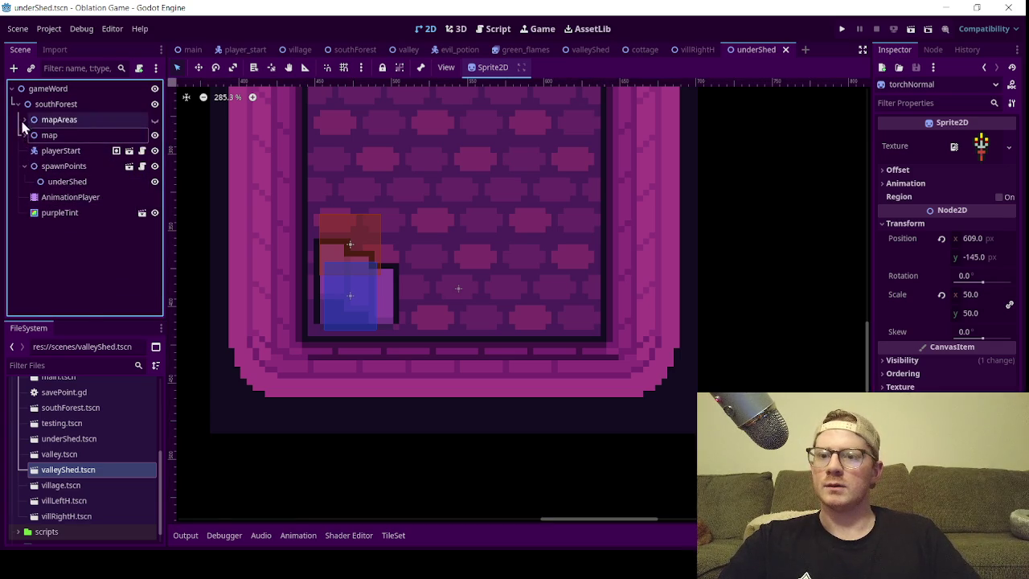
click(24, 120)
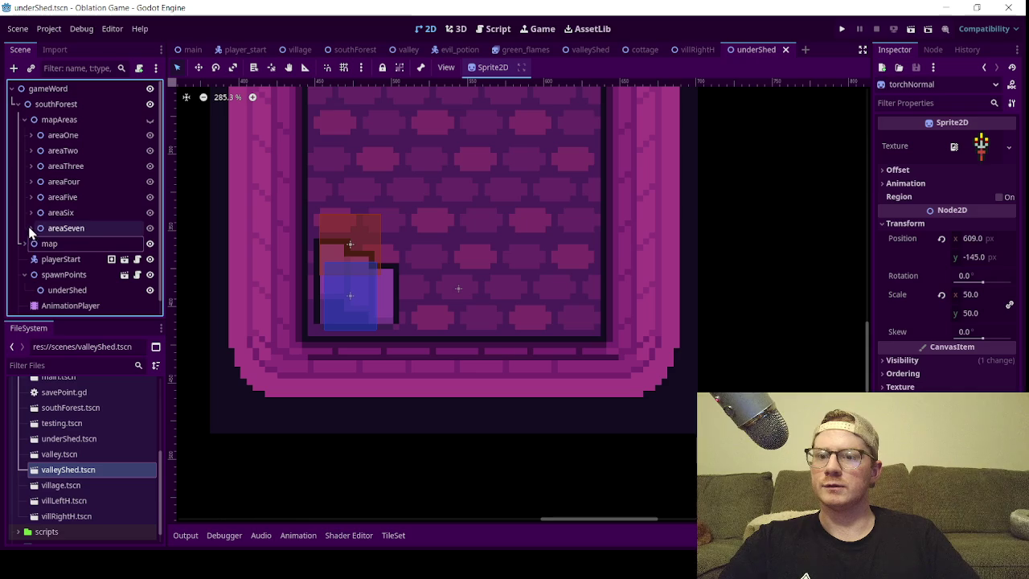
click(18, 105)
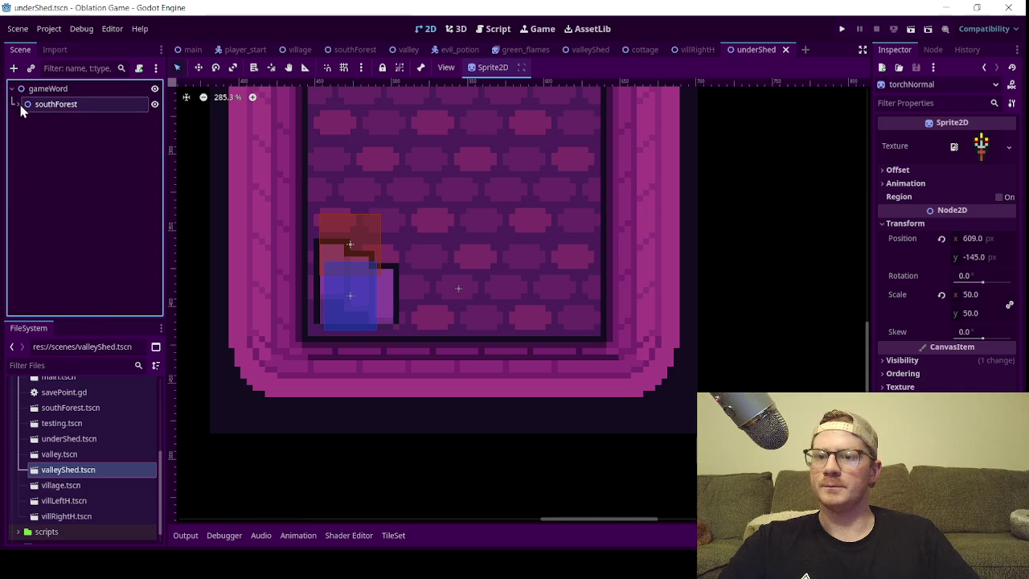
click(18, 105)
click(24, 120)
click(24, 134)
scroll(64, 225, down, 2)
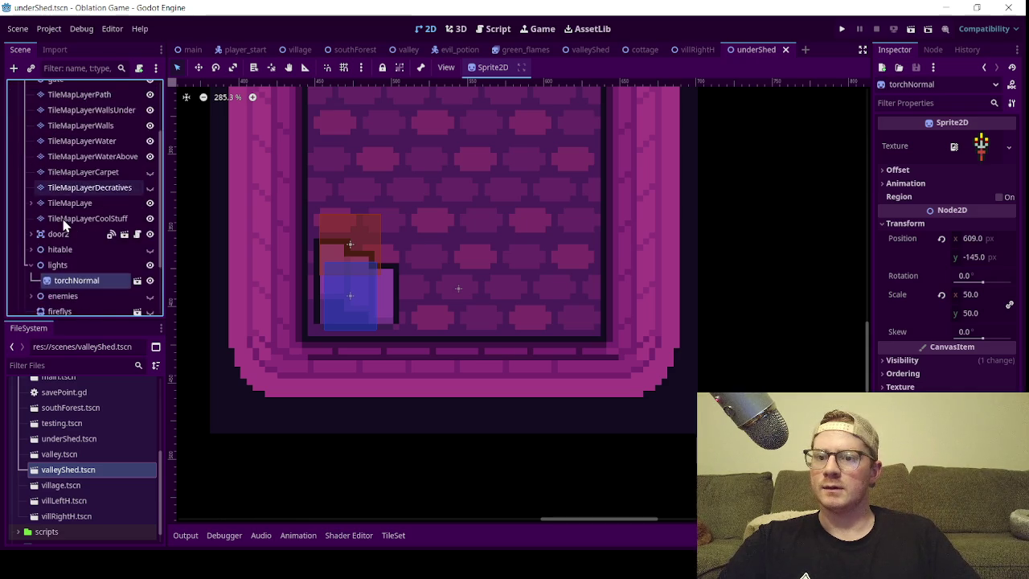
scroll(64, 229, down, 1)
scroll(64, 245, down, 2)
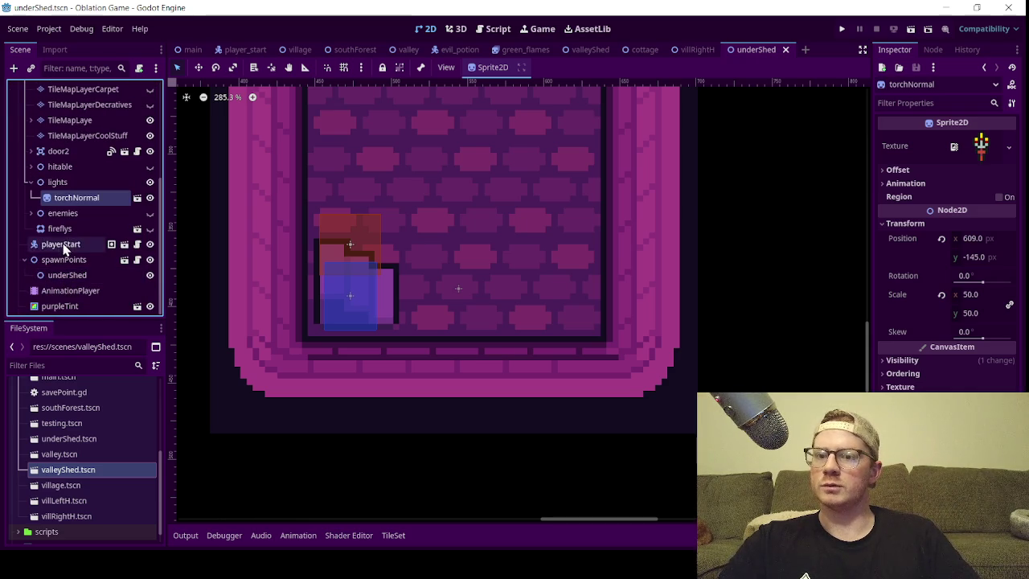
click(50, 142)
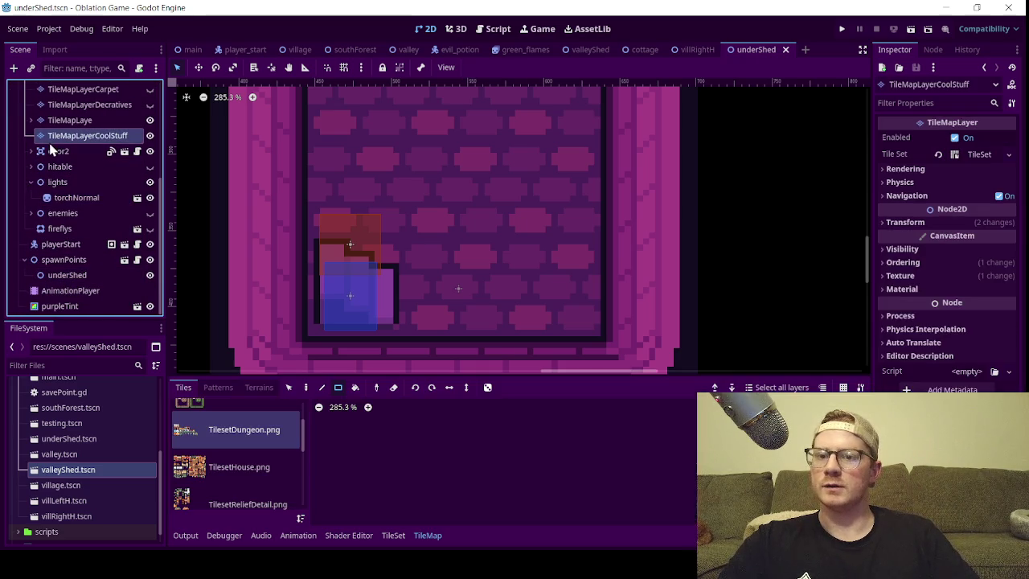
- Lower underShed's door2 by about 25 px in the room and save the scene
click(50, 151)
click(31, 152)
click(76, 182)
click(955, 153)
drag(84, 183, 50, 154)
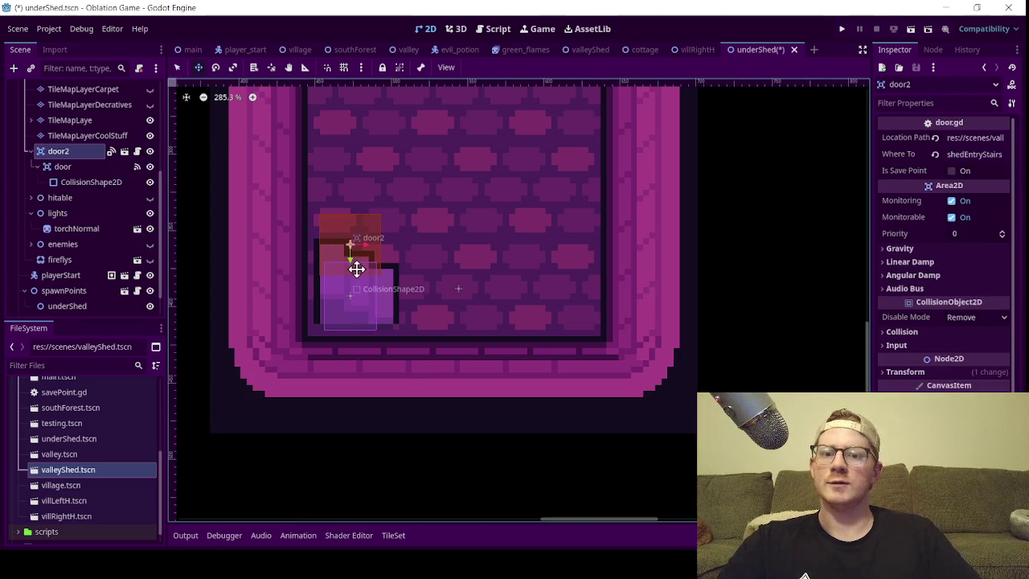
drag(349, 257, 353, 305)
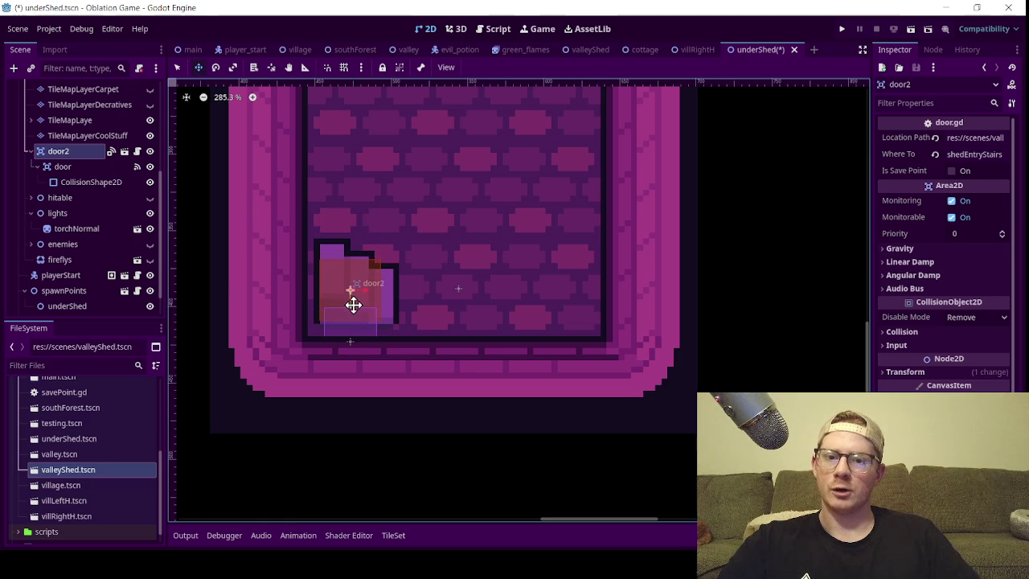
key(ctrl+s)
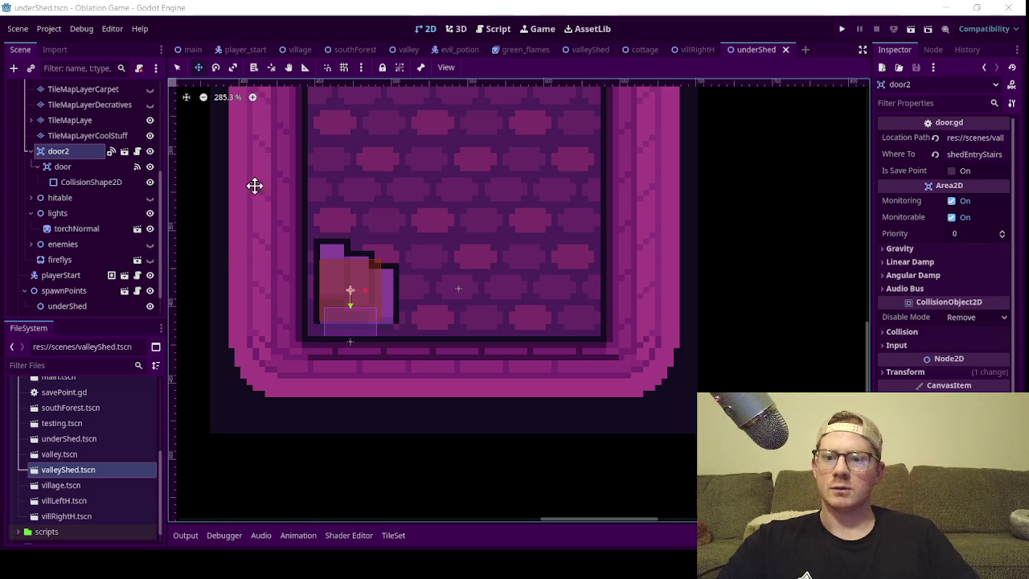
scroll(396, 230, down, 1)
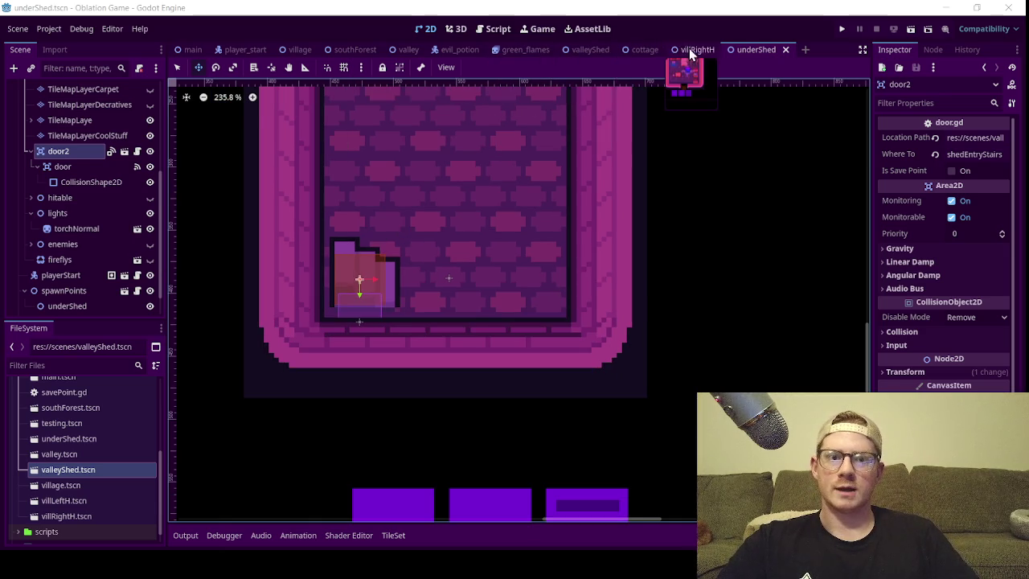
- In valleyShed, move the top block of wall tiles on TileMapLayerGround down one row
click(693, 49)
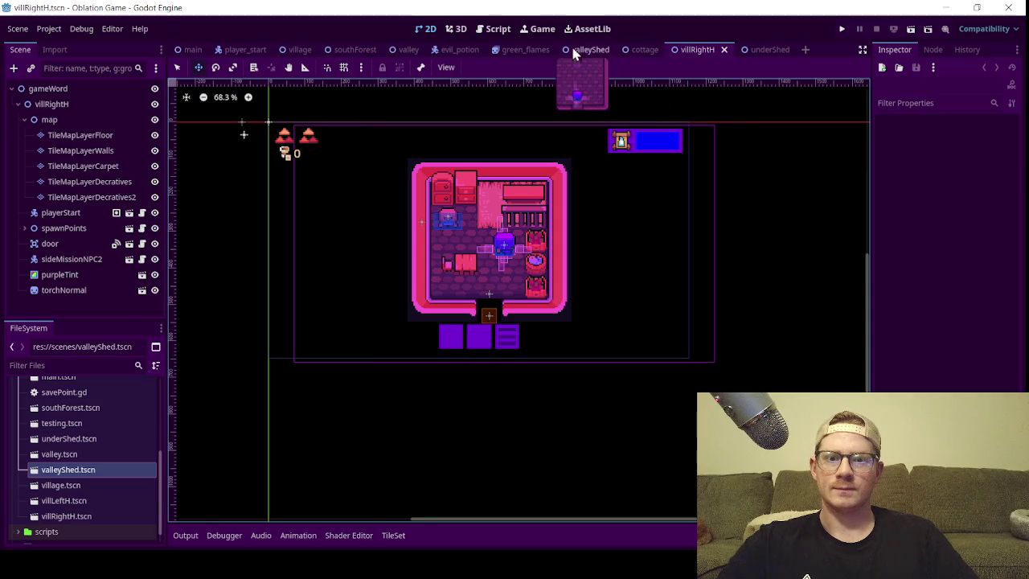
click(574, 52)
scroll(550, 189, down, 6)
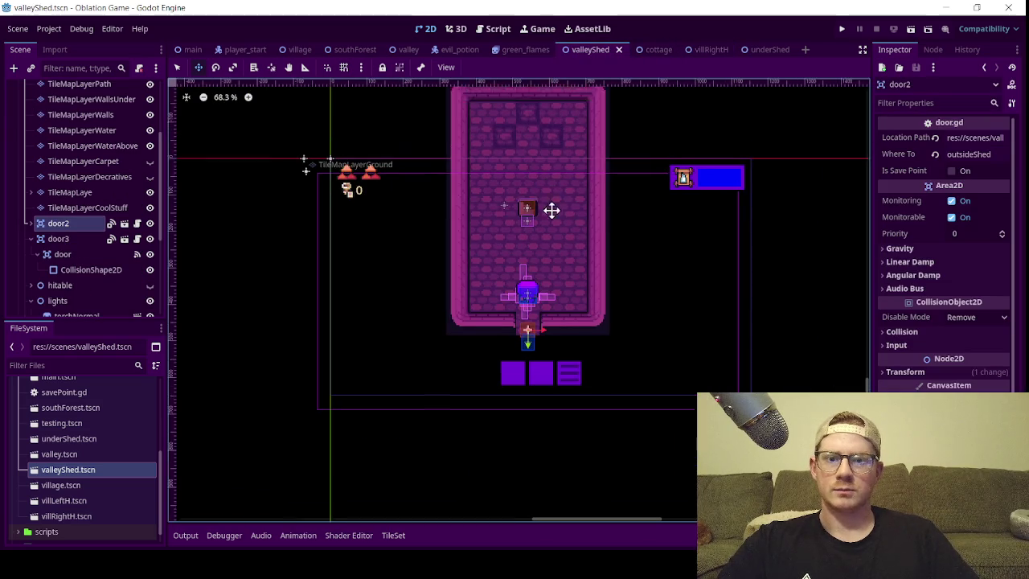
scroll(57, 205, up, 5)
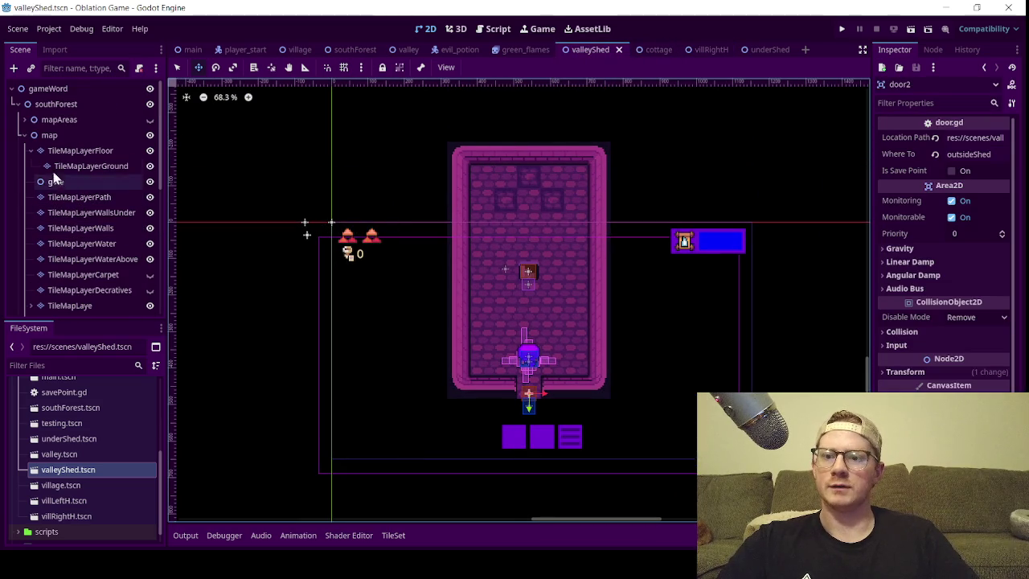
click(53, 166)
click(289, 387)
click(177, 68)
drag(503, 172, 545, 212)
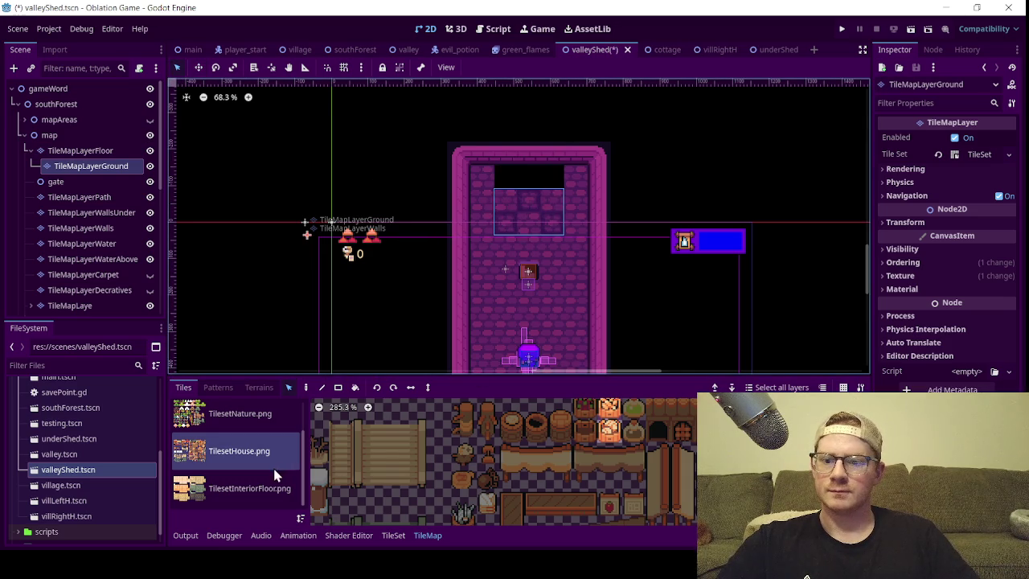
- Fill the top gap with cobble floor from TilesetInteriorFloor.png, save valleyShed, and return to underShed
click(221, 488)
click(531, 447)
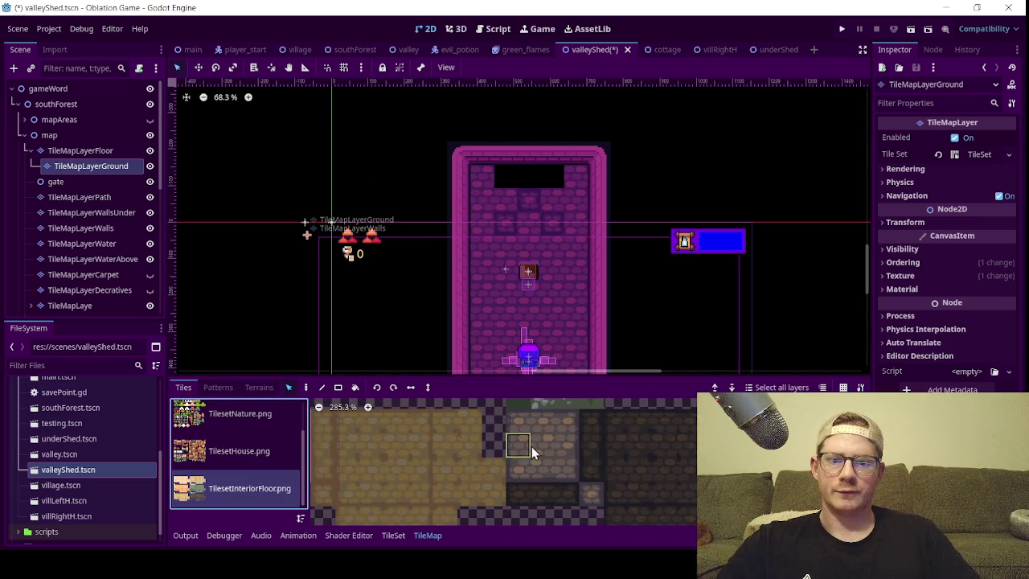
click(339, 386)
drag(502, 176, 541, 181)
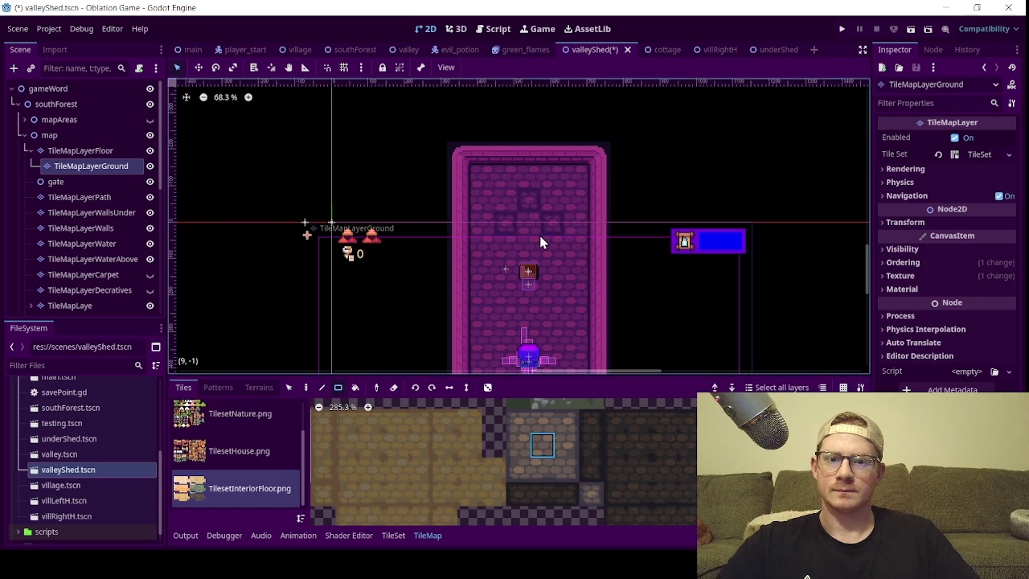
scroll(542, 248, down, 2)
key(ctrl+s)
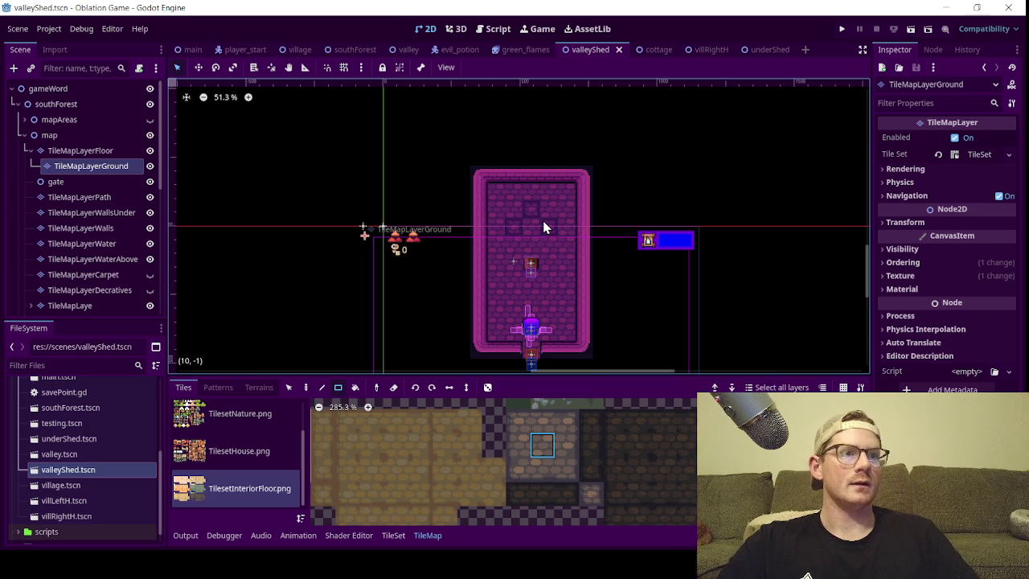
click(770, 49)
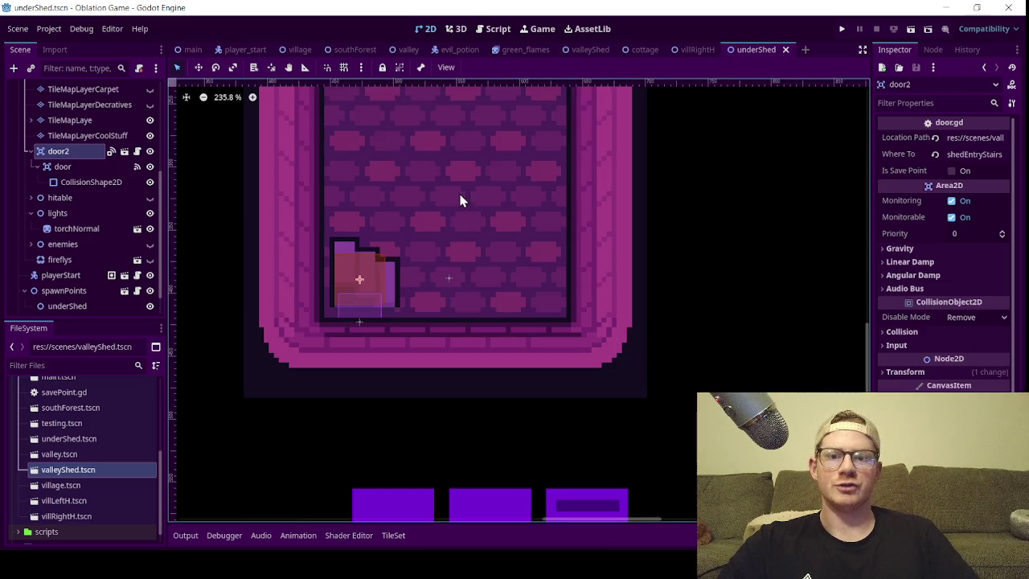
- Paint a rectangle of TilesetInteriorFloor.png cobble tiles on TileMapLayerGround in underShed's corridor
scroll(473, 161, down, 3)
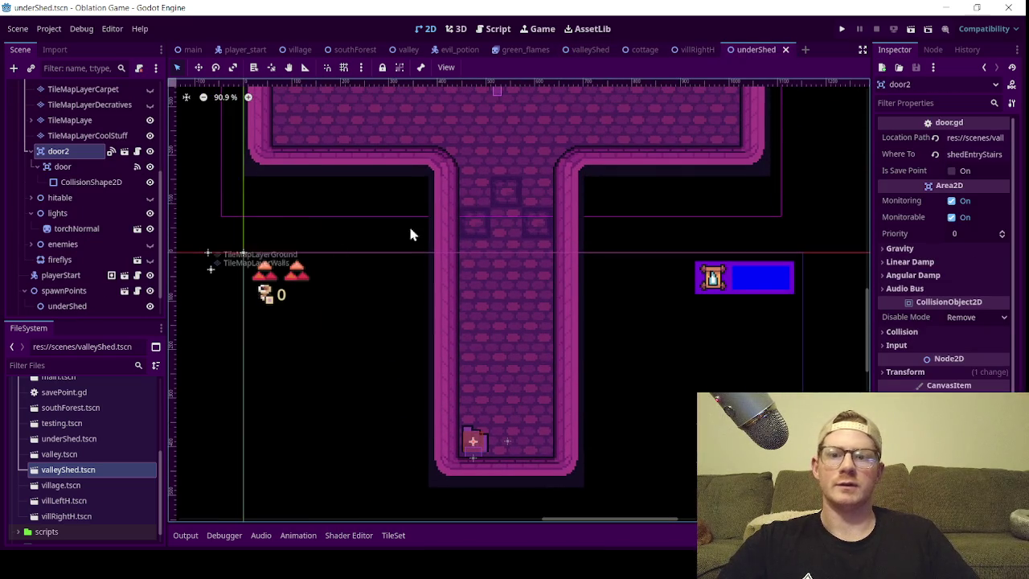
scroll(68, 146, up, 4)
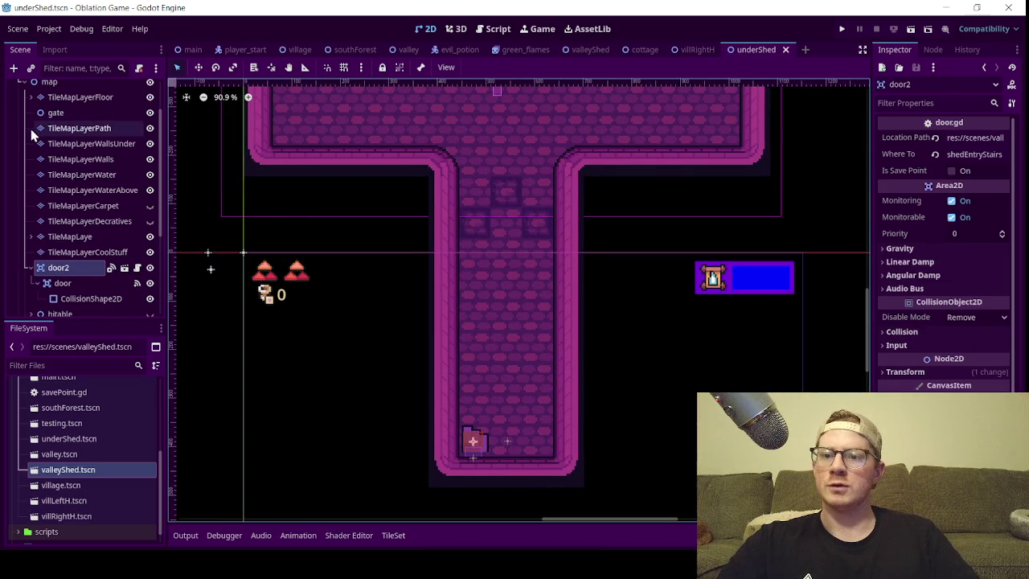
click(31, 97)
click(85, 113)
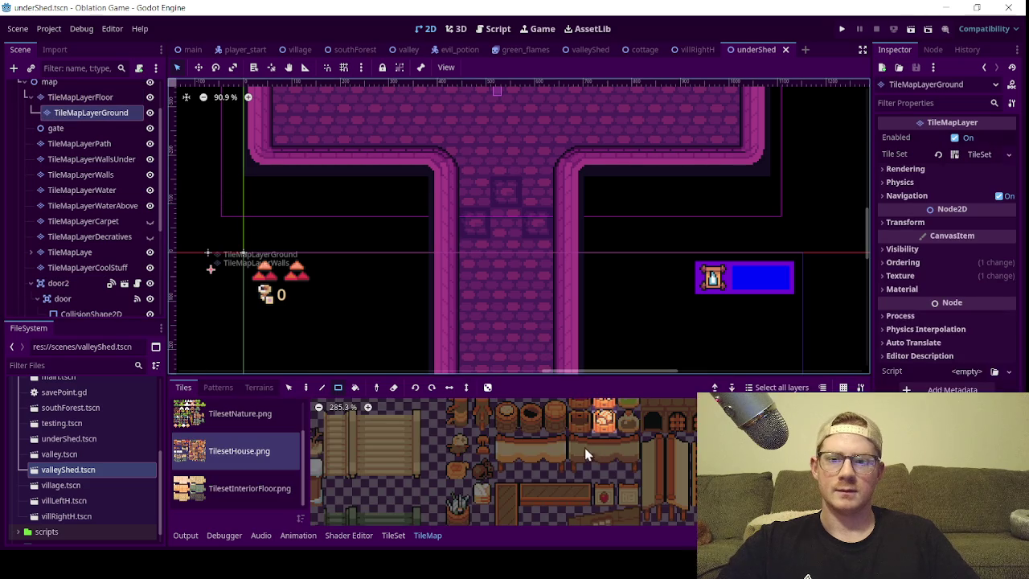
click(241, 488)
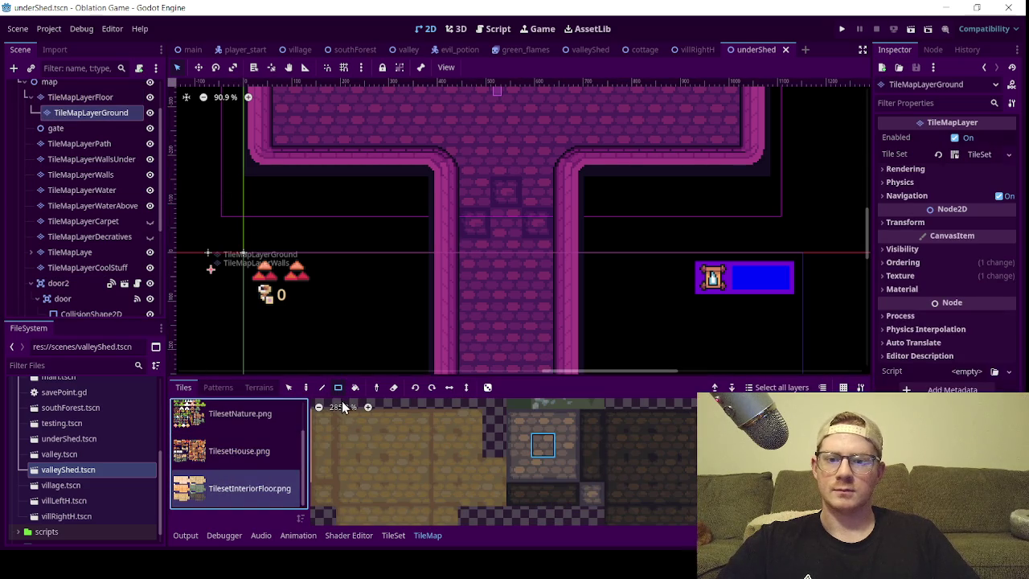
mouse_move(481, 203)
mouse_down()
mouse_move(532, 222)
mouse_move(505, 218)
mouse_move(472, 288)
mouse_up()
scroll(483, 229, down, 4)
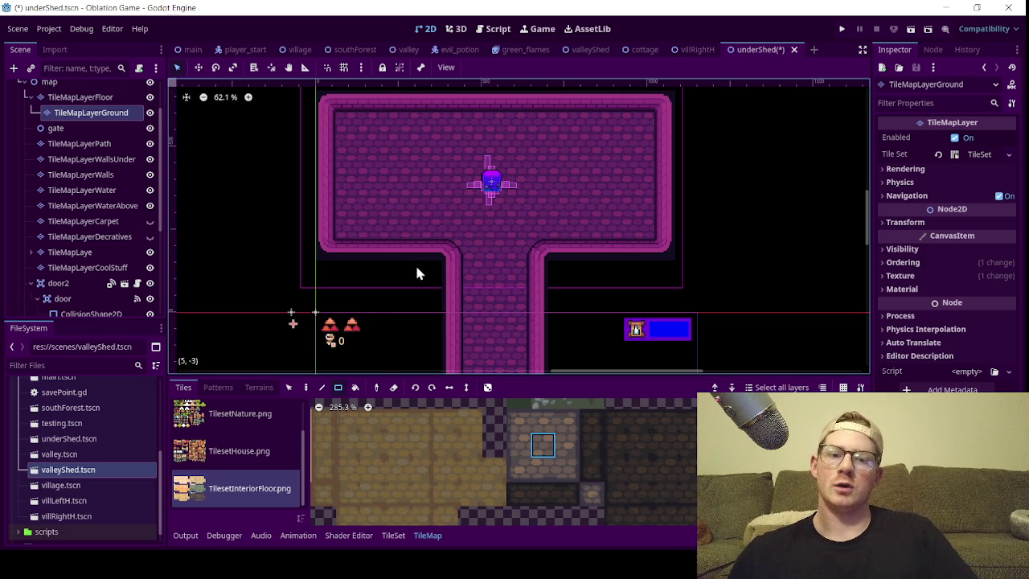
scroll(531, 450, up, 2)
scroll(523, 468, down, 1)
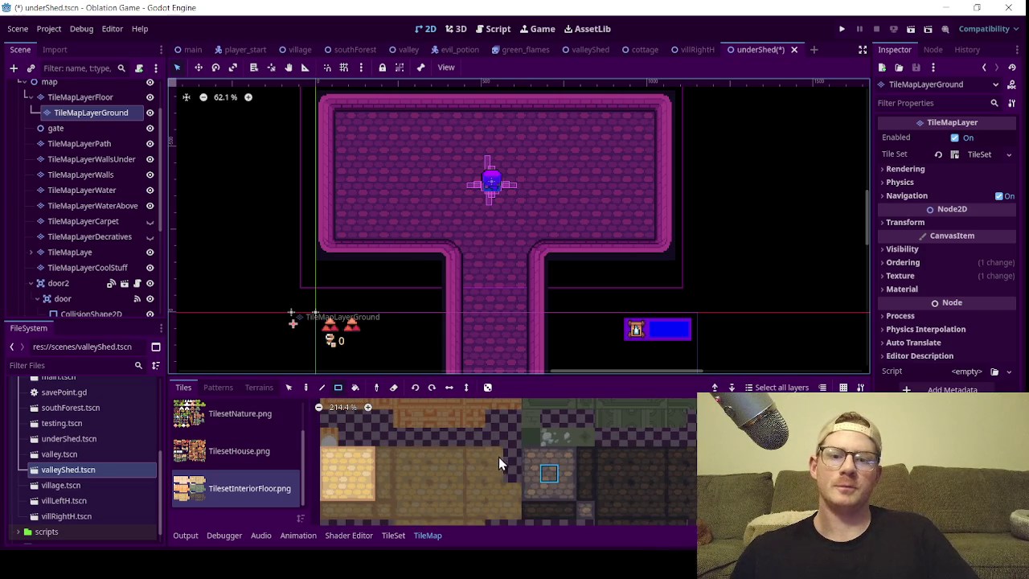
scroll(522, 492, down, 1)
scroll(501, 448, up, 2)
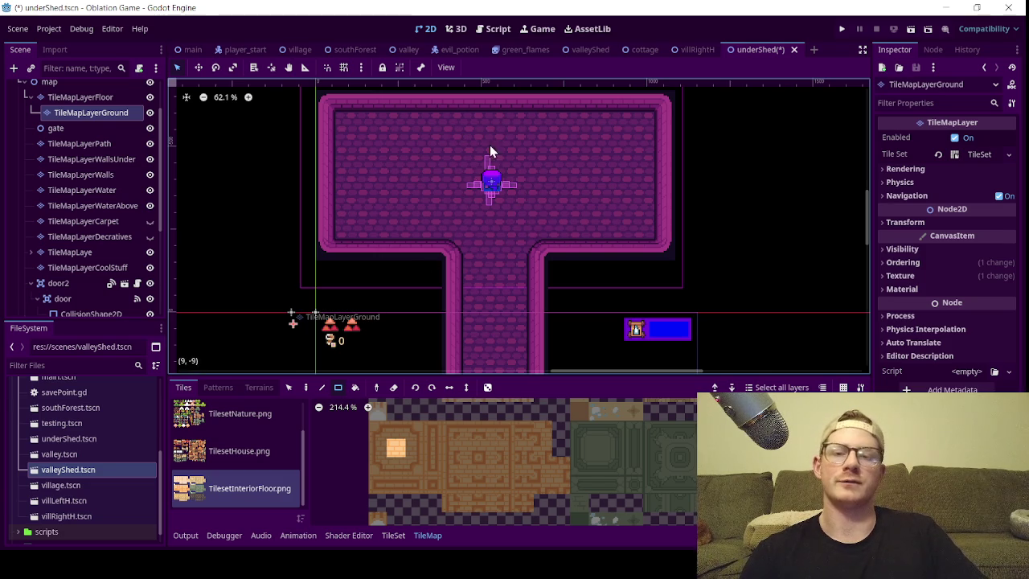
scroll(429, 221, down, 4)
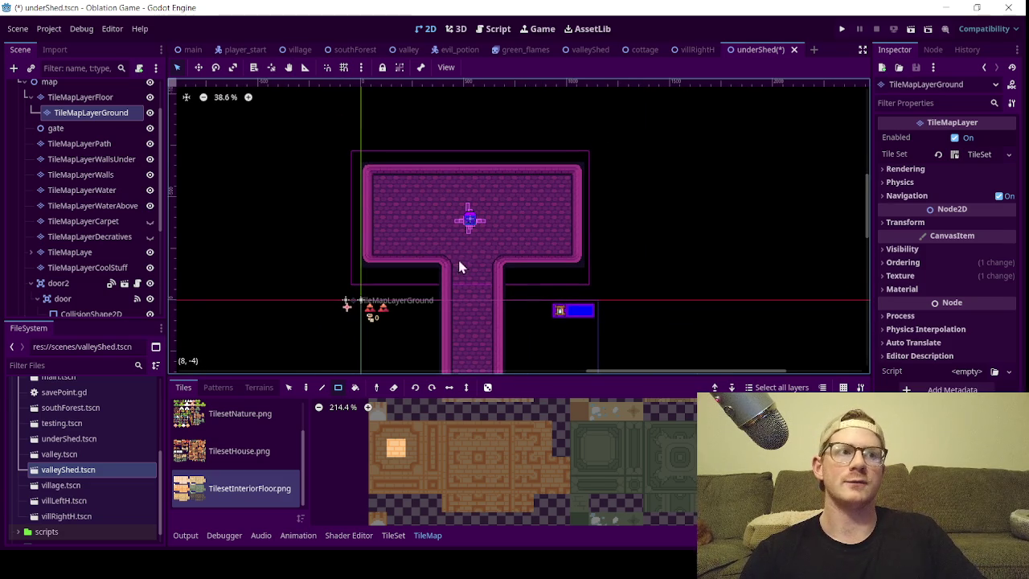
scroll(471, 265, up, 2)
scroll(483, 287, down, 1)
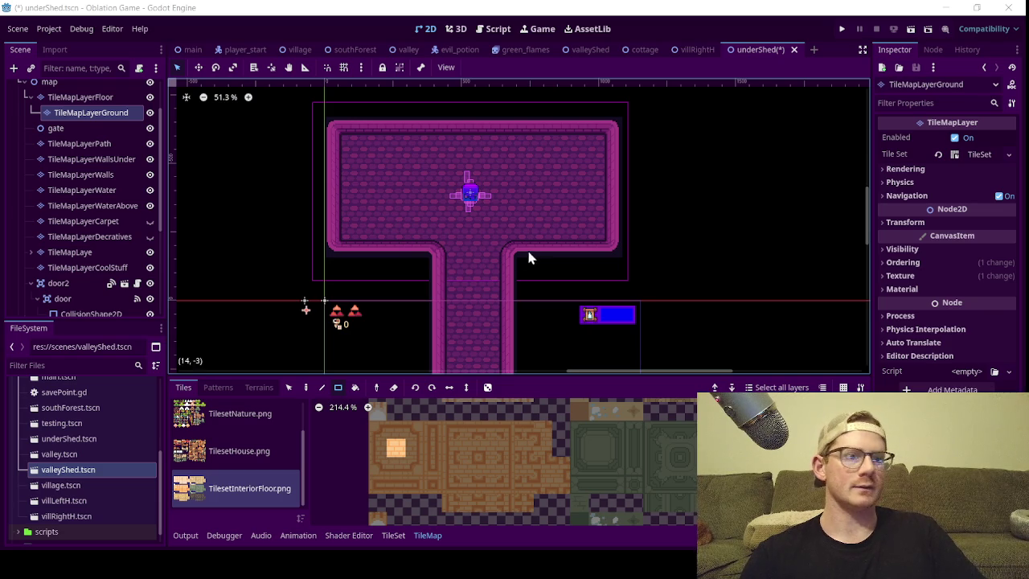
scroll(482, 209, down, 3)
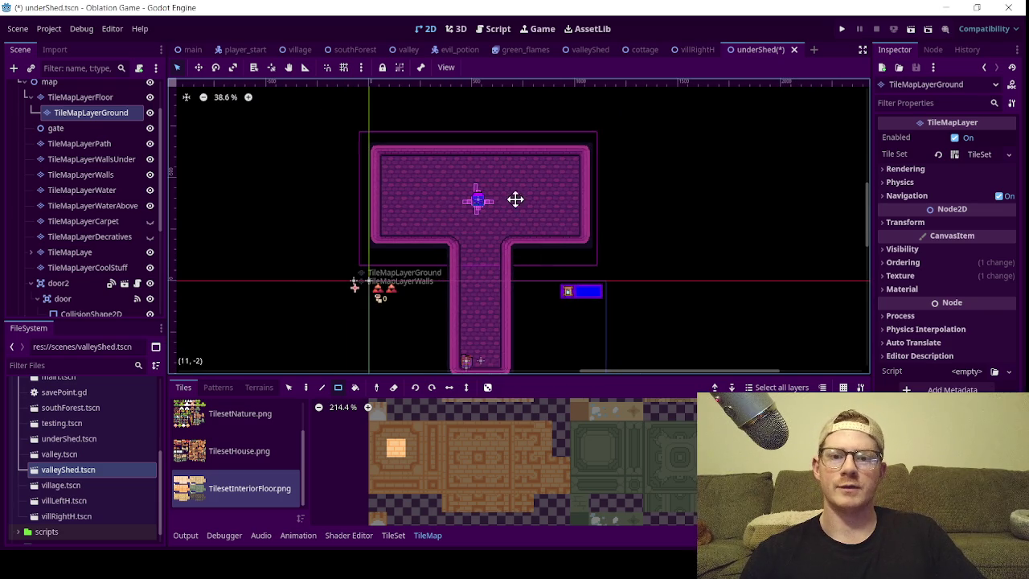
scroll(506, 225, up, 5)
scroll(482, 197, down, 4)
scroll(482, 197, down, 1)
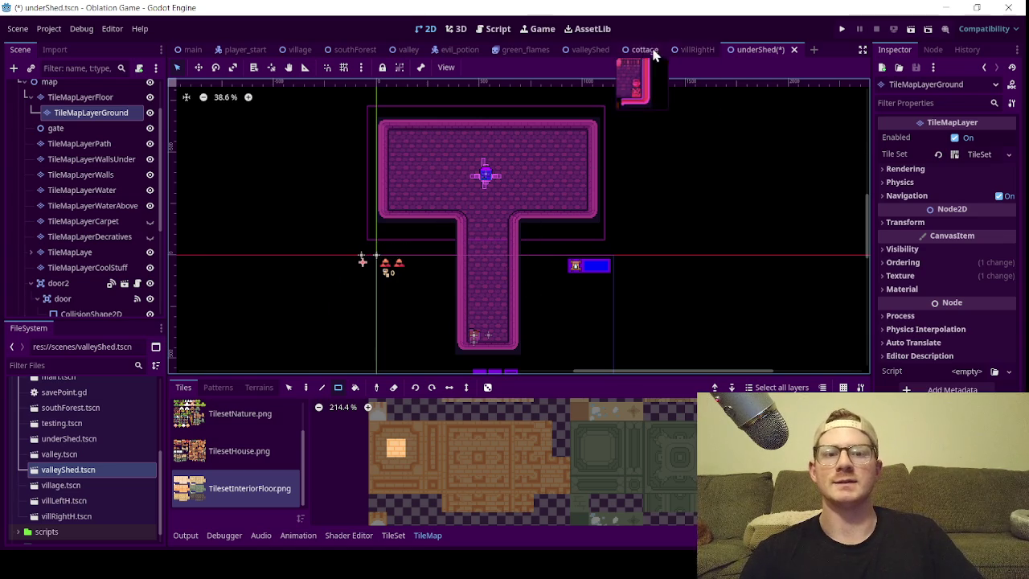
- In valleyShed, set door3's Transform scale to about 0.7
click(590, 49)
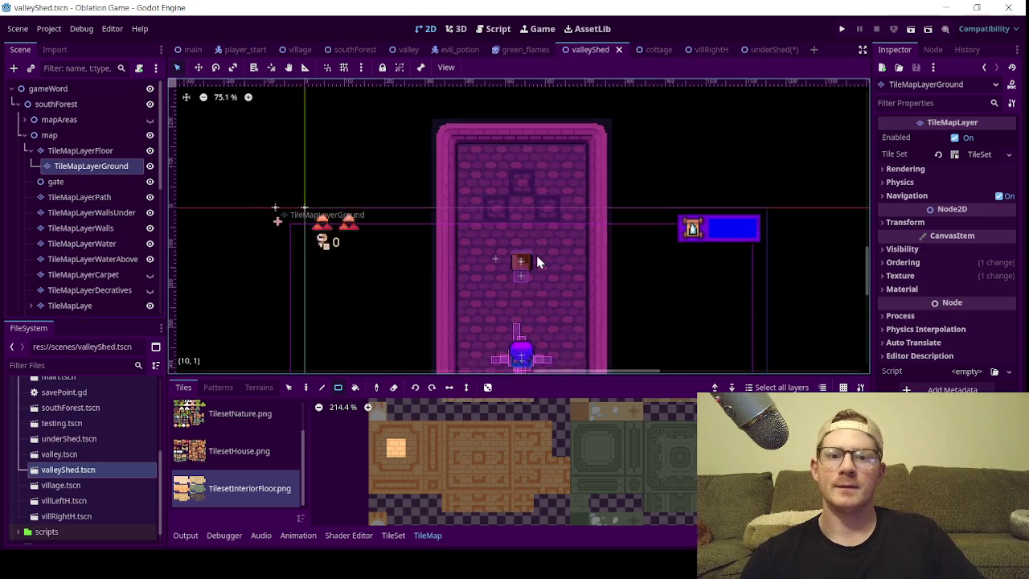
scroll(541, 265, up, 5)
scroll(489, 233, up, 2)
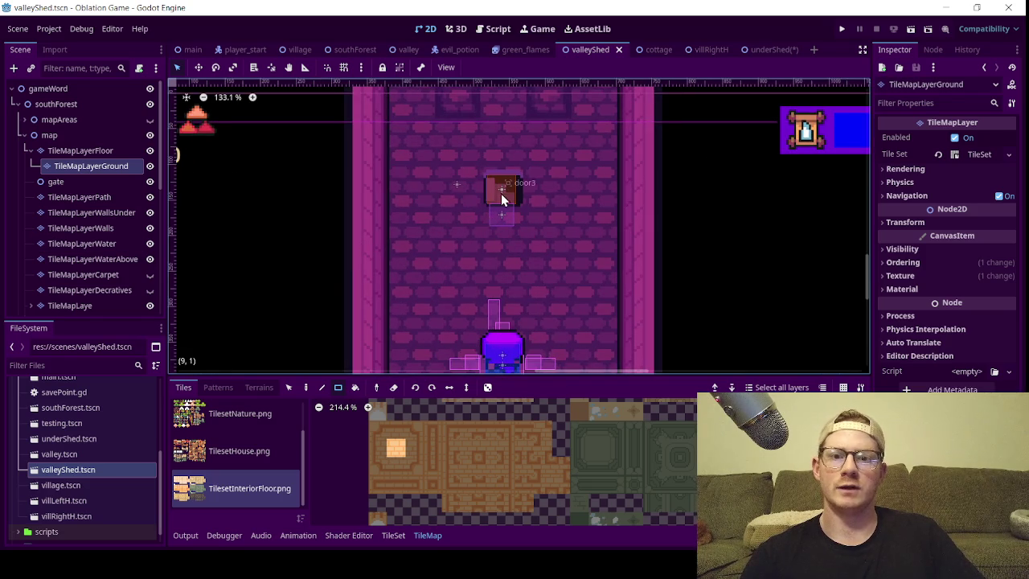
scroll(523, 185, up, 13)
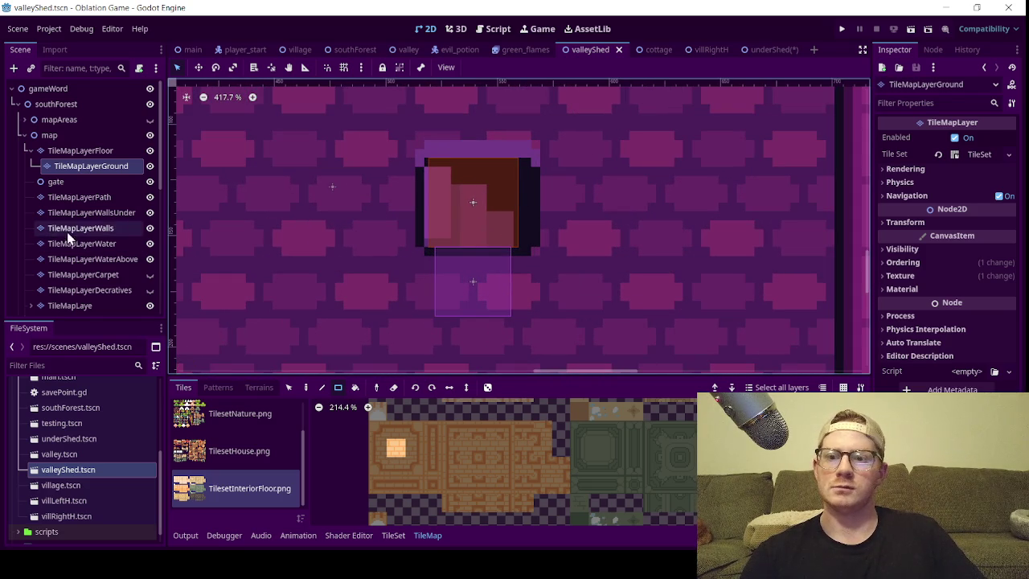
scroll(63, 256, down, 5)
click(59, 207)
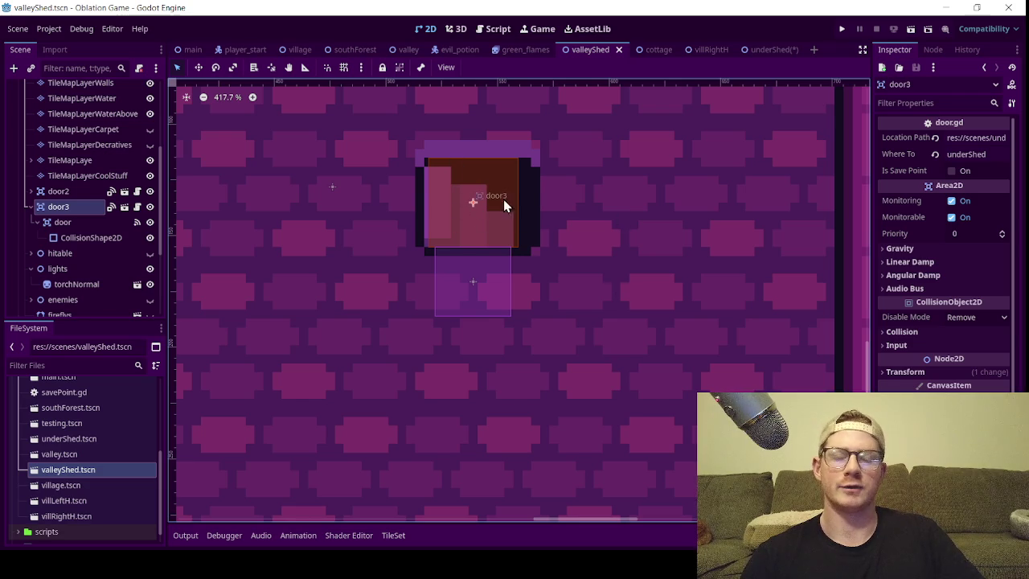
click(916, 373)
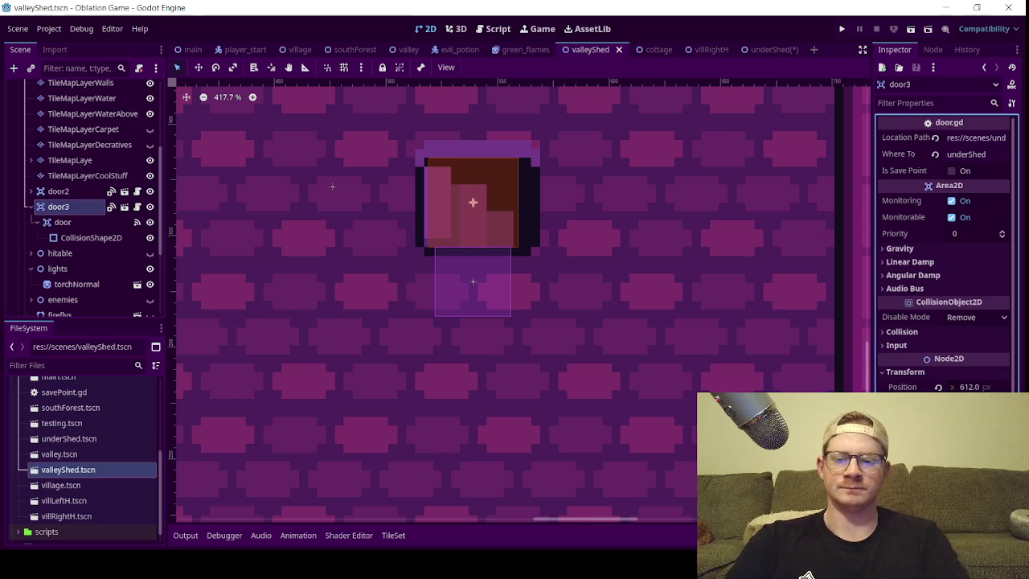
key(Return)
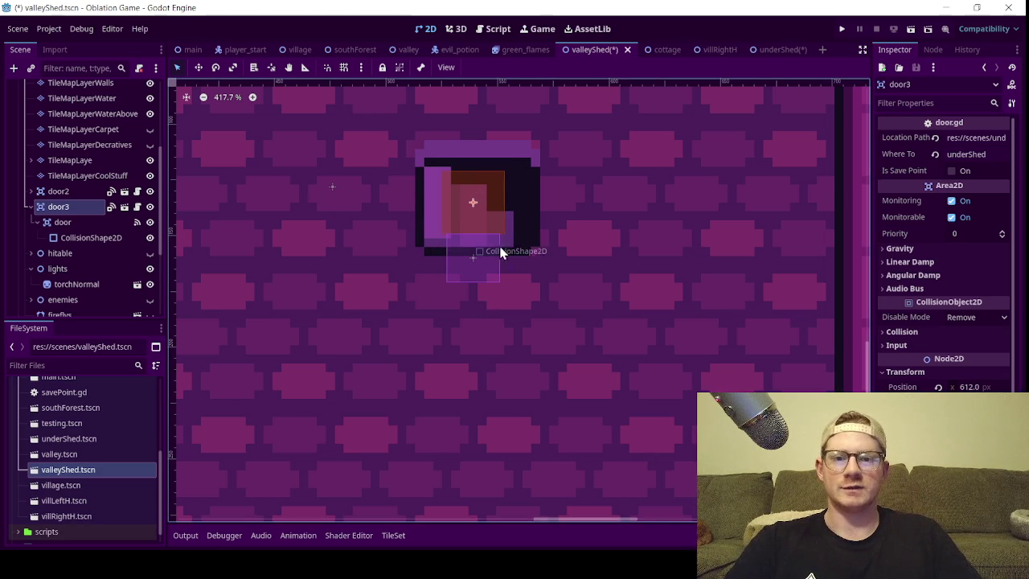
- Collapse door3, lights, TileMapLayerFloor and map in the Scene dock
click(29, 207)
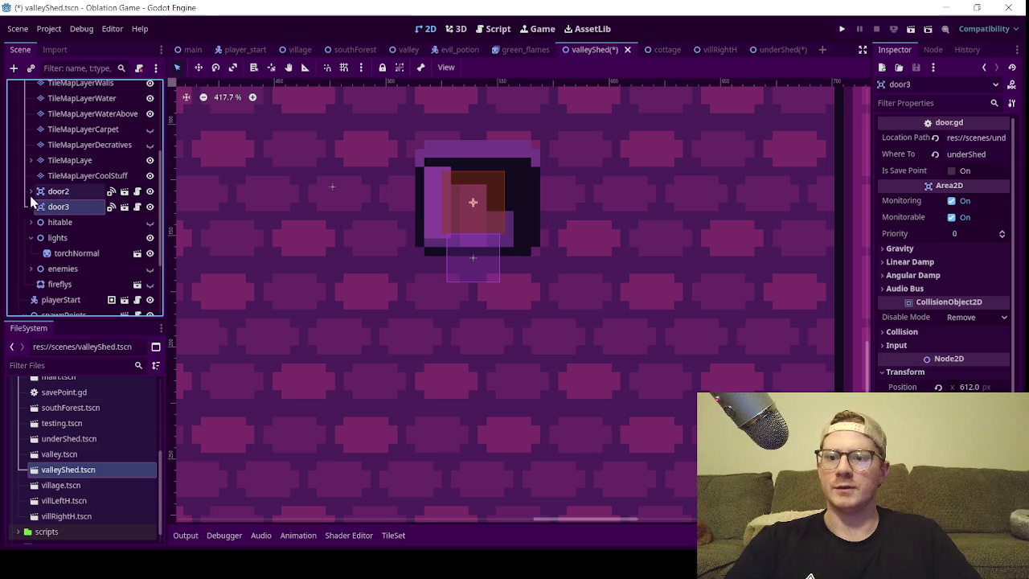
click(30, 238)
scroll(90, 218, up, 3)
scroll(91, 218, up, 2)
click(29, 150)
click(24, 135)
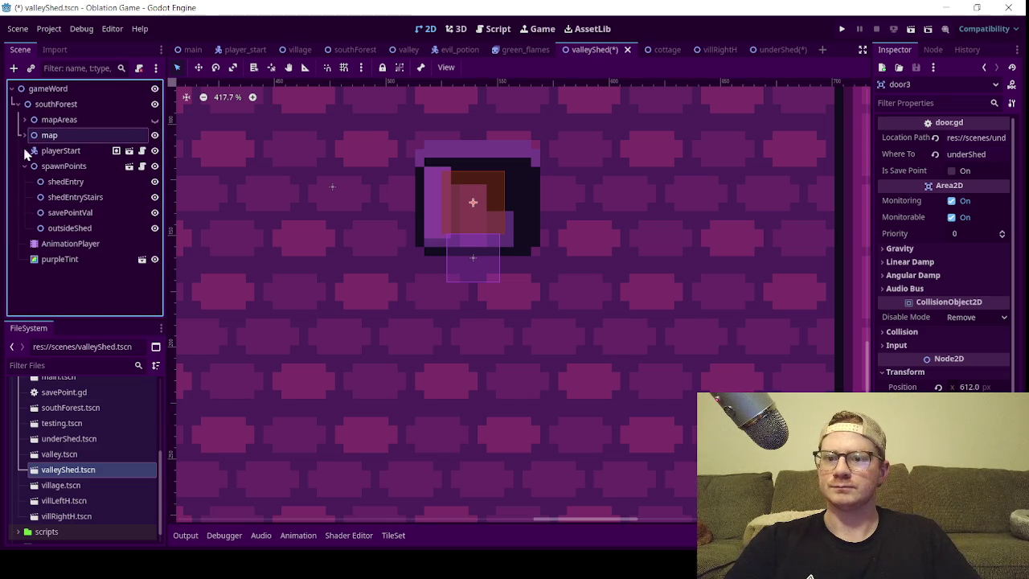
click(25, 135)
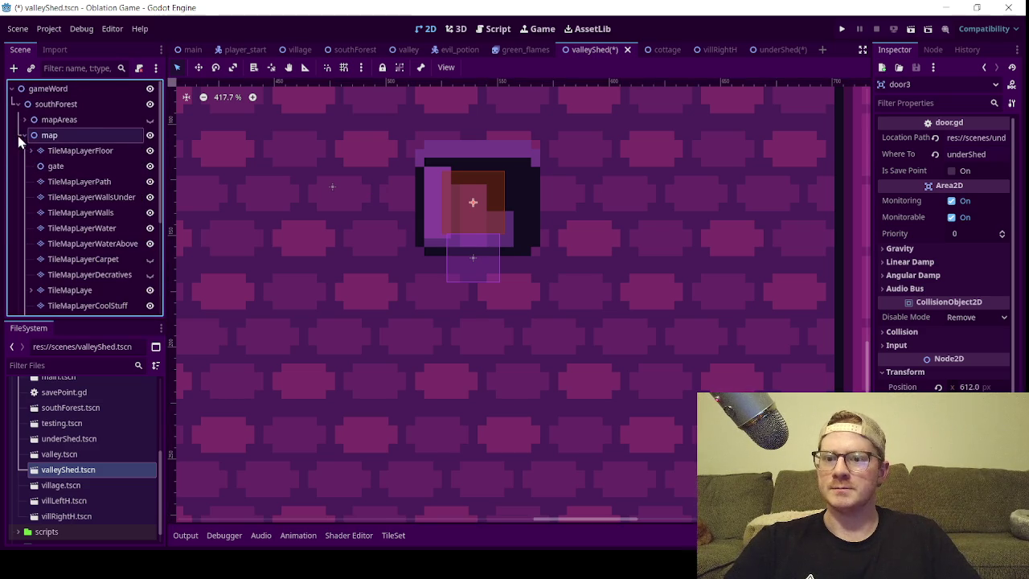
scroll(81, 233, down, 4)
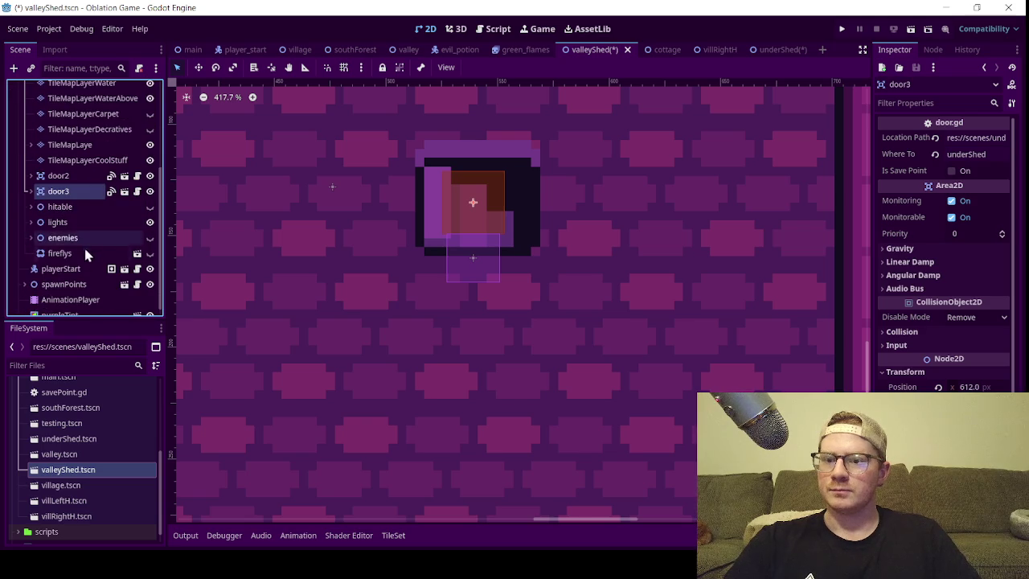
scroll(65, 206, up, 5)
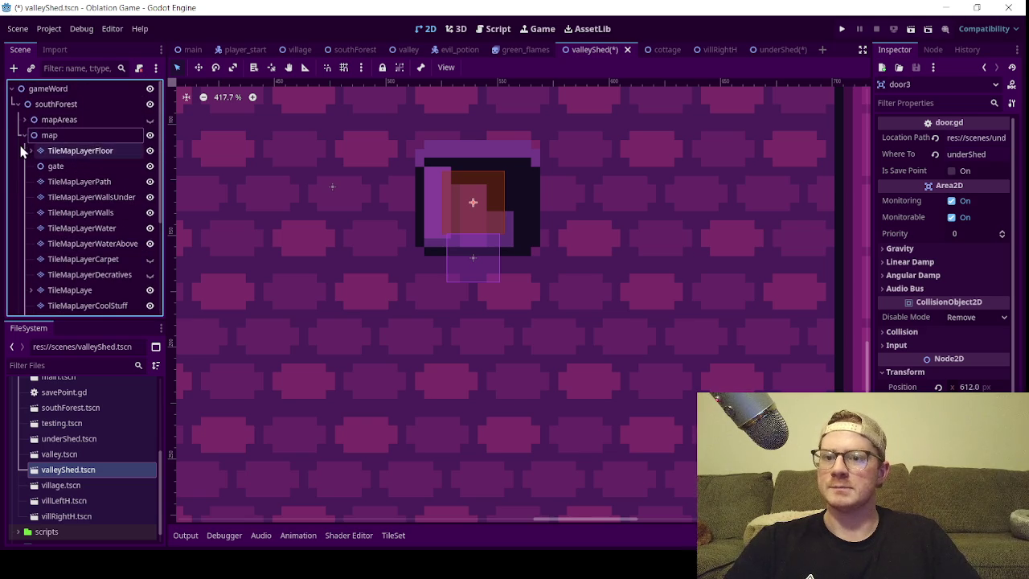
click(24, 135)
click(76, 262)
- Expand mapAreas and areaOne, zoom the canvas out, and select savePoint
click(24, 119)
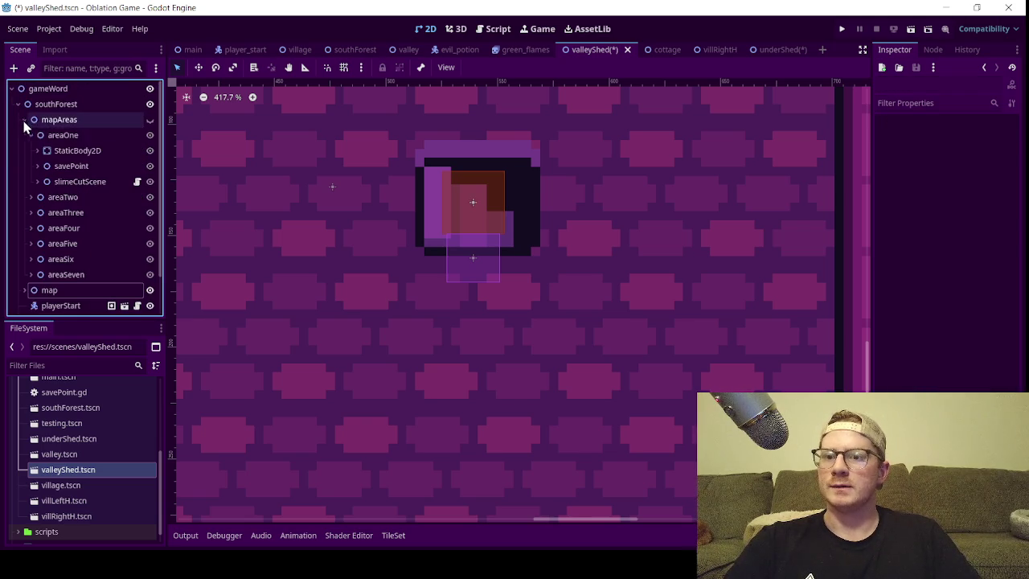
click(30, 136)
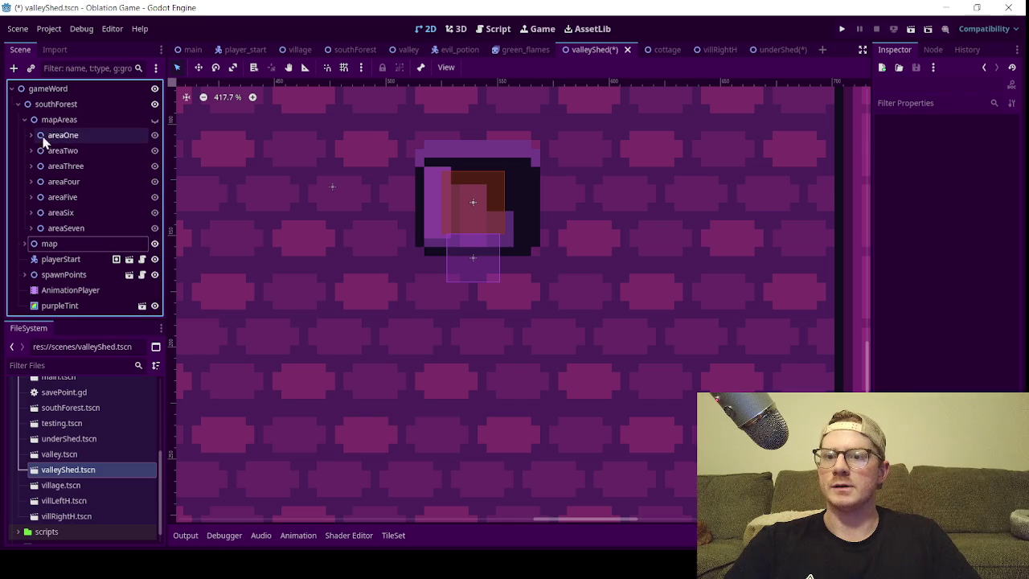
click(30, 135)
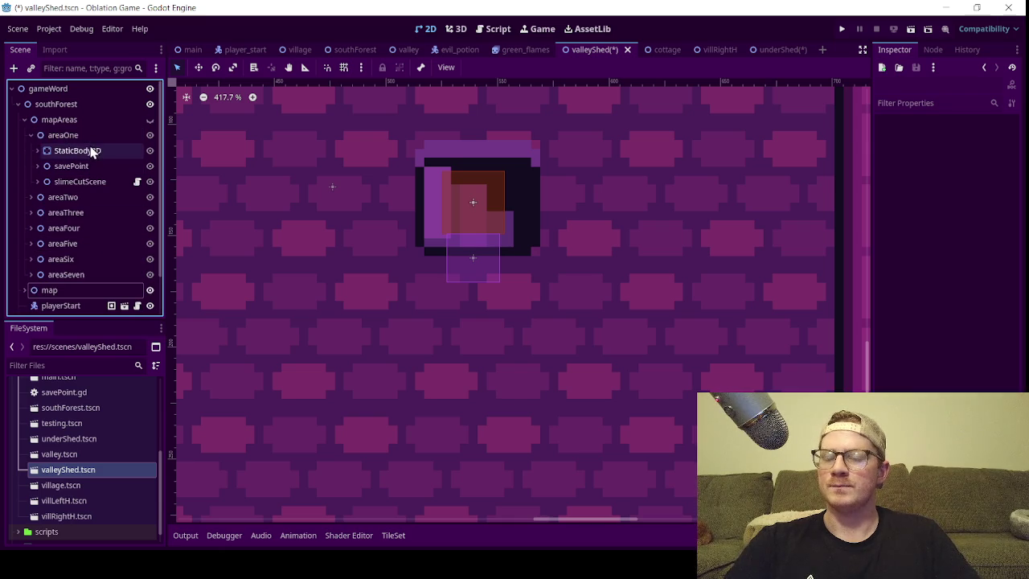
scroll(279, 232, down, 2)
scroll(279, 231, down, 8)
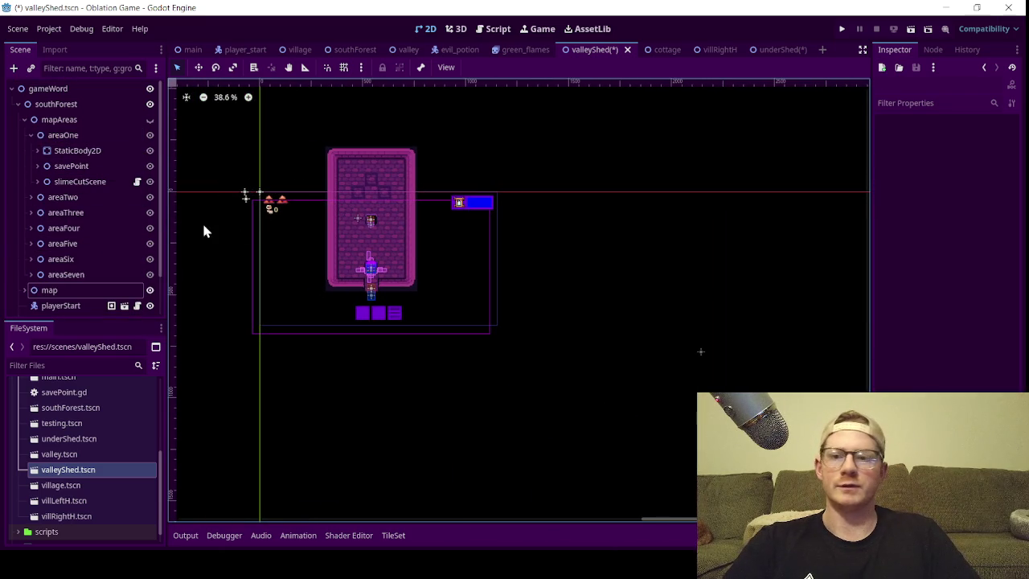
click(71, 165)
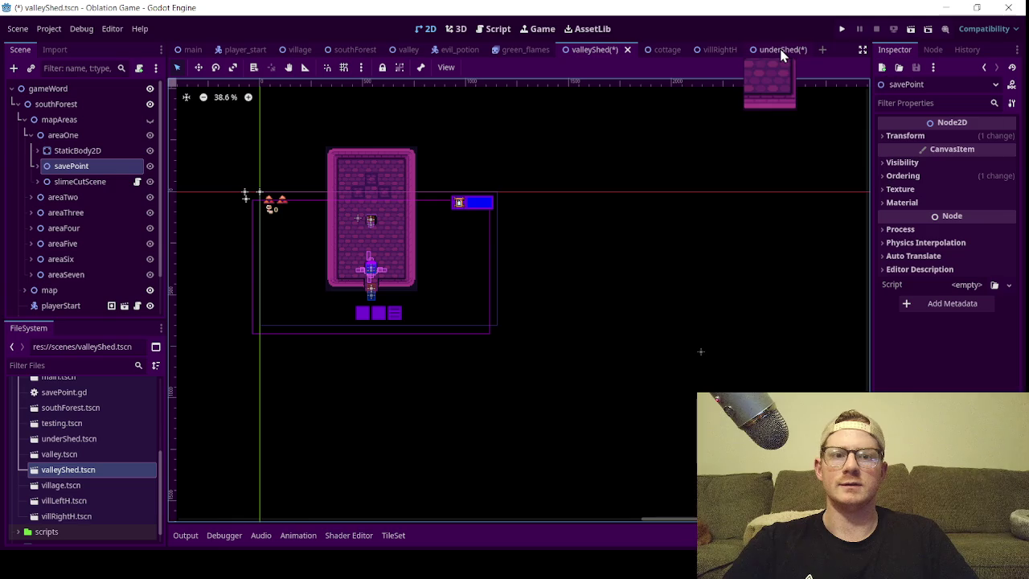
- Delete savePoint, slimeCutScene and StaticBody2D from areaOne, then open areaOne's node menu
shift+click(88, 183)
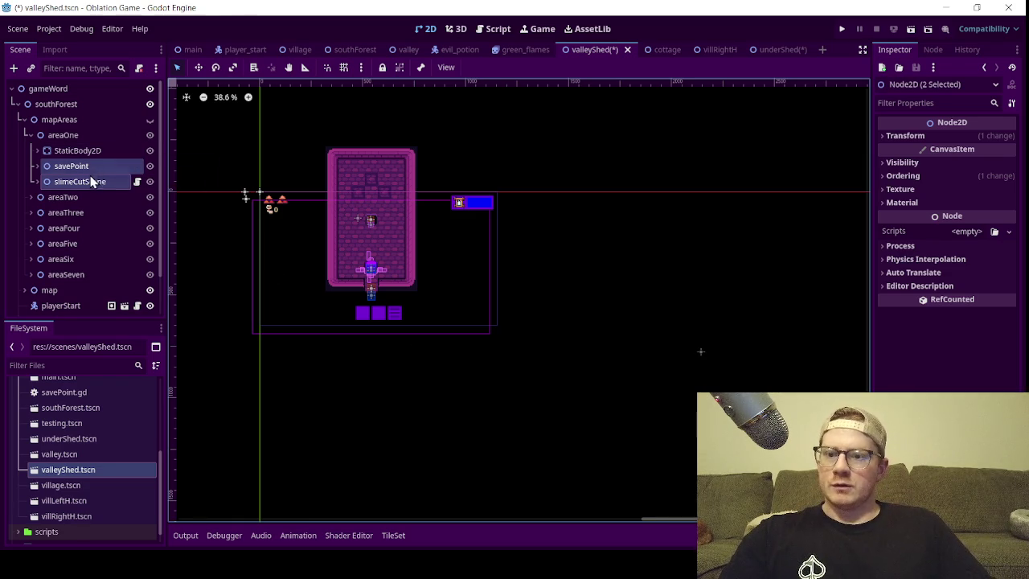
ctrl+click(72, 151)
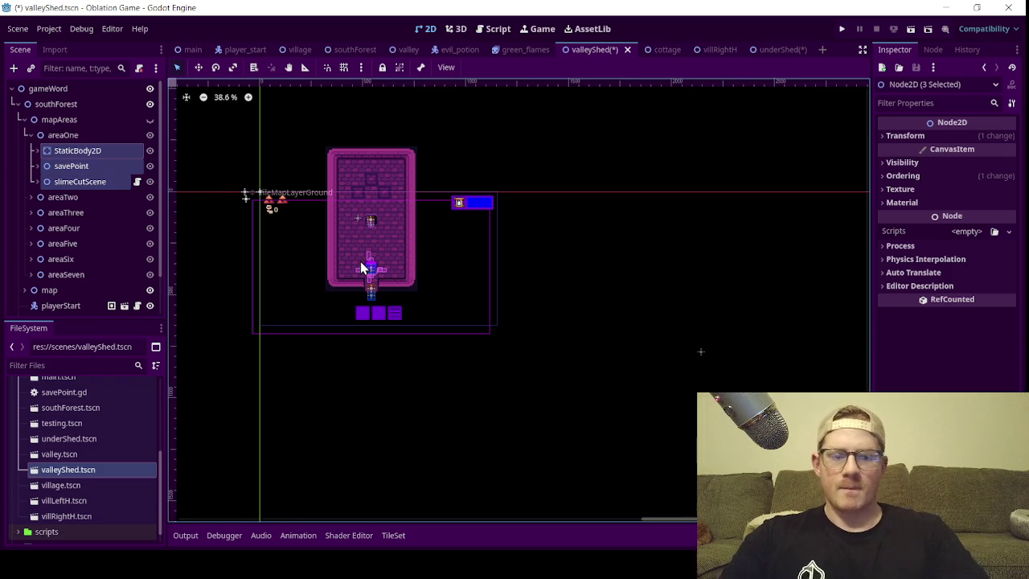
key(Delete)
click(490, 301)
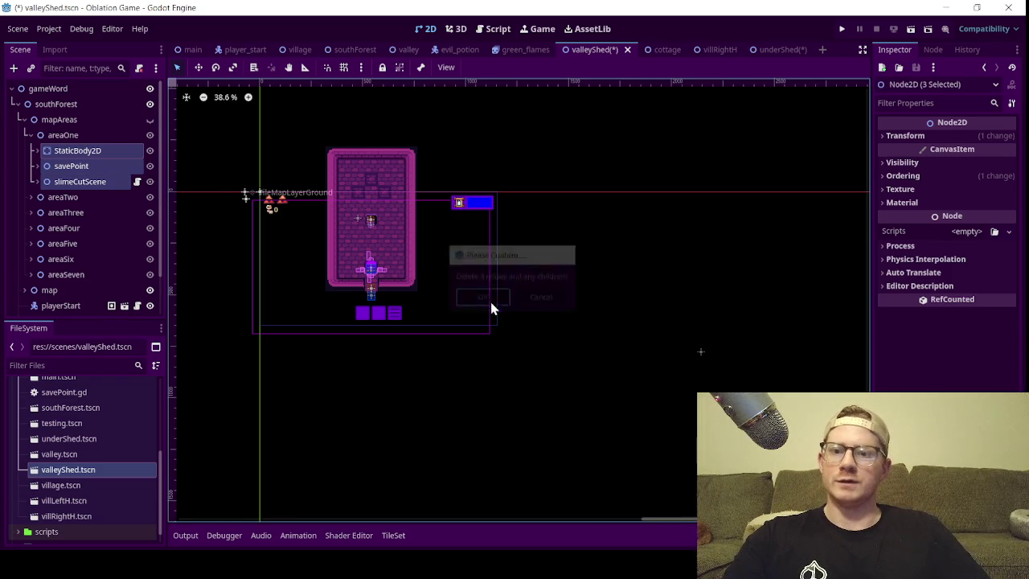
click(73, 141)
right_click(74, 145)
click(173, 82)
text(s)
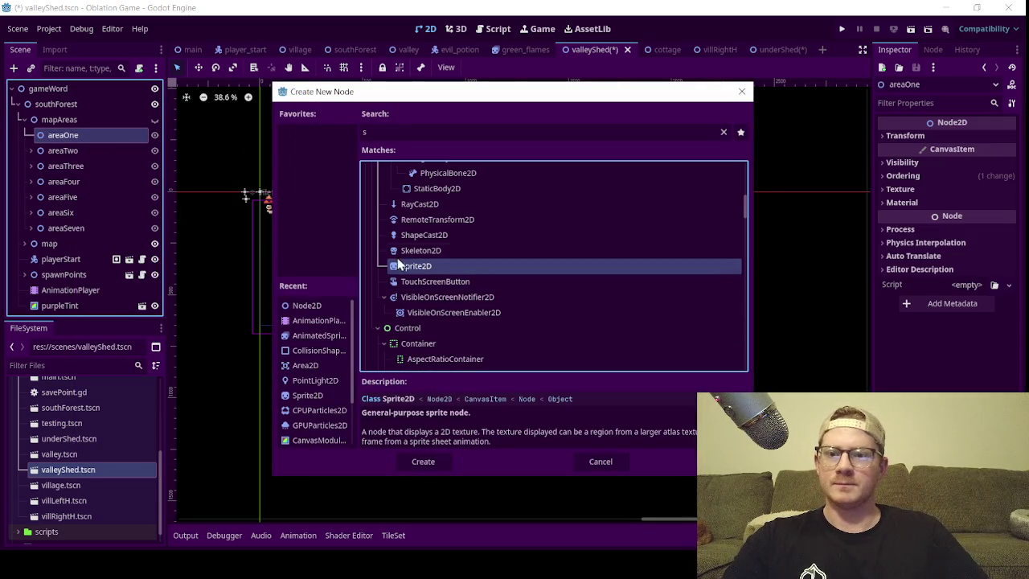
key(Escape)
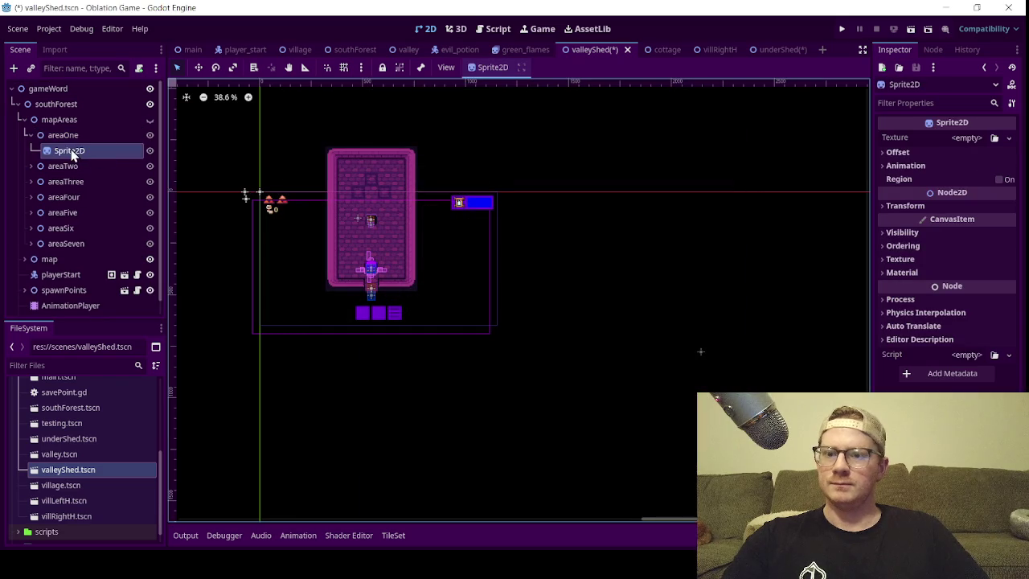
right_click(71, 150)
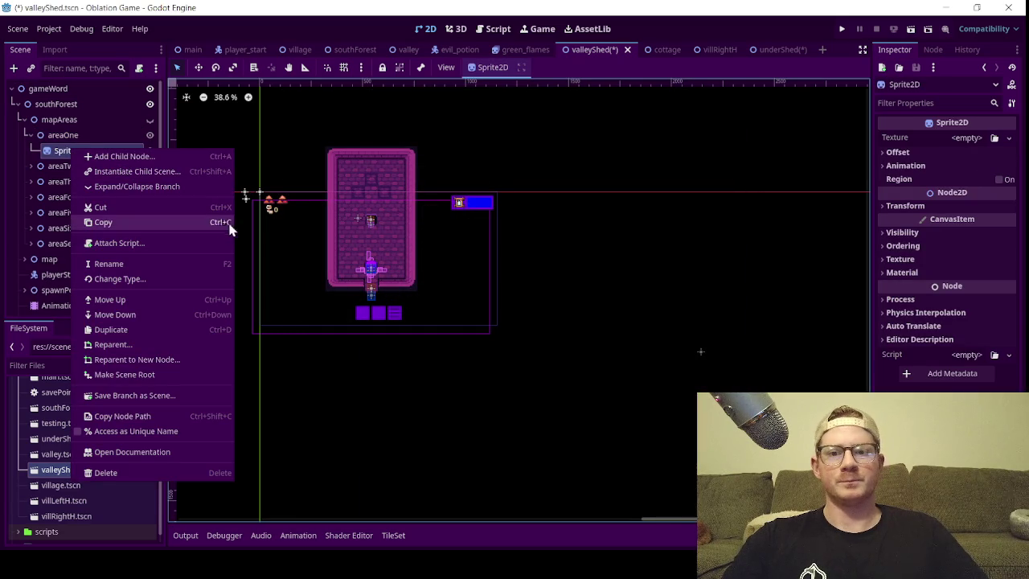
scroll(386, 225, up, 6)
scroll(378, 234, up, 5)
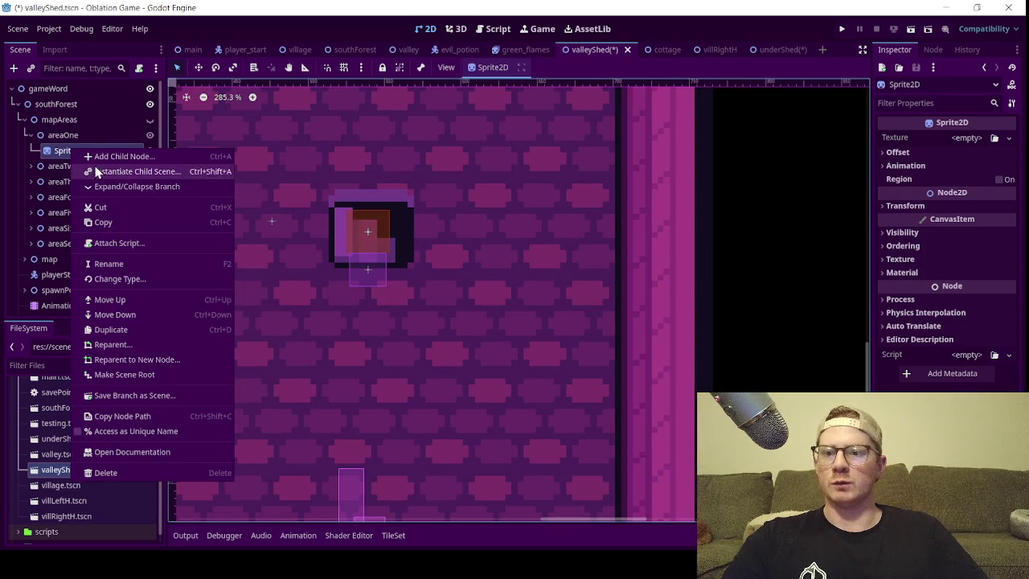
click(70, 149)
scroll(92, 274, down, 1)
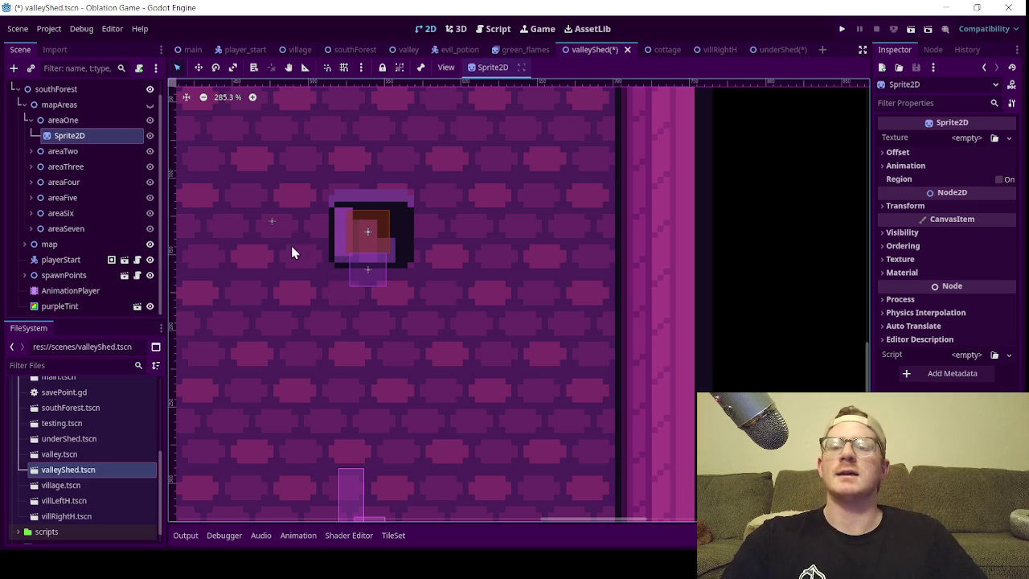
scroll(361, 231, up, 2)
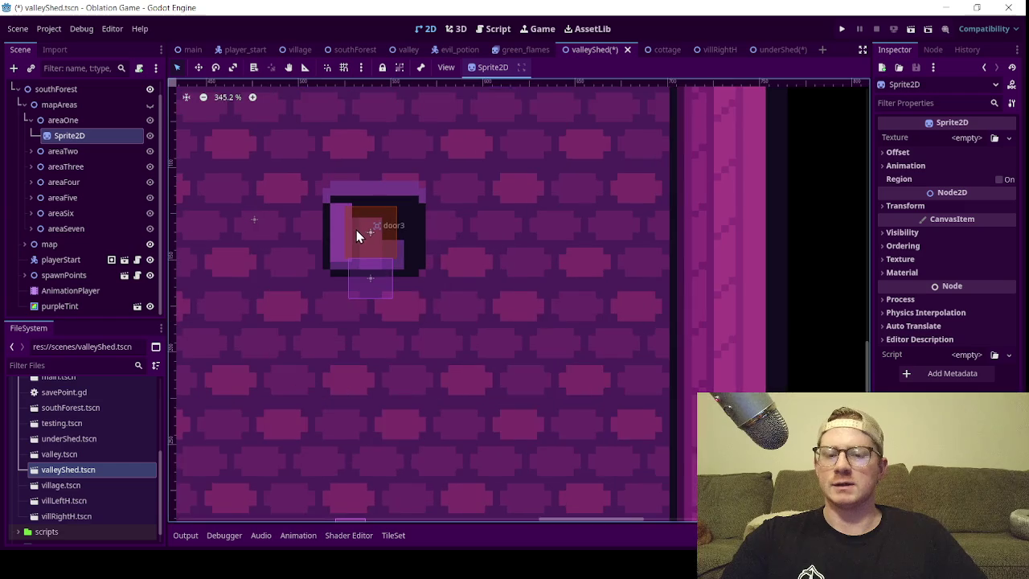
scroll(348, 214, down, 1)
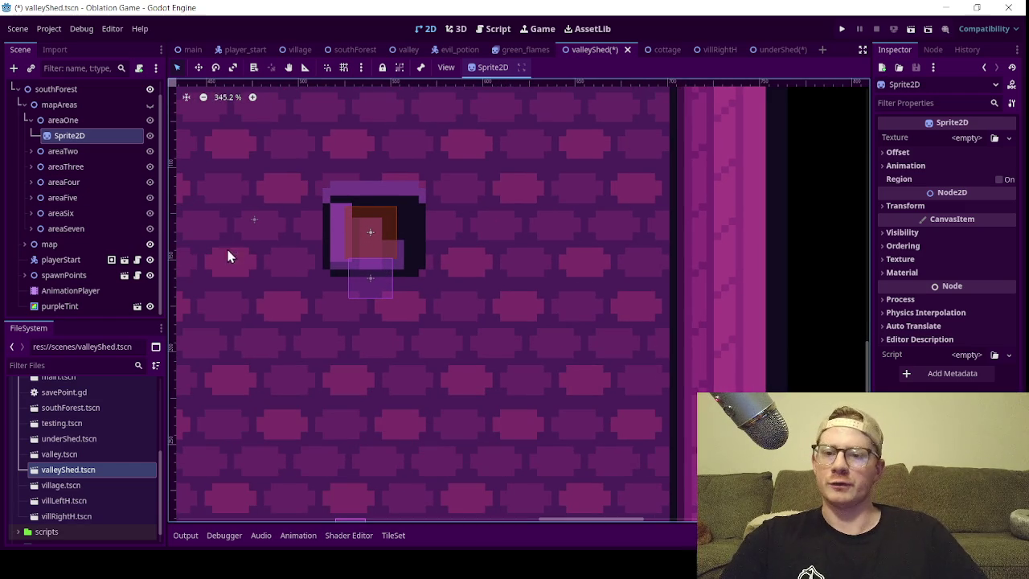
mouse_move(356, 221)
mouse_down()
mouse_move(404, 258)
mouse_move(429, 256)
mouse_up()
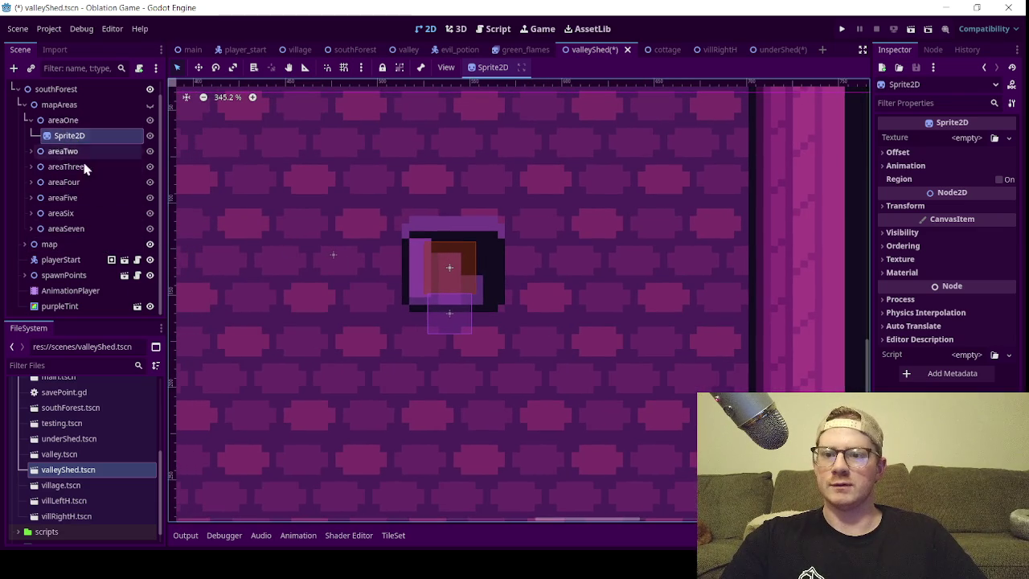
scroll(93, 452, up, 2)
scroll(92, 444, up, 3)
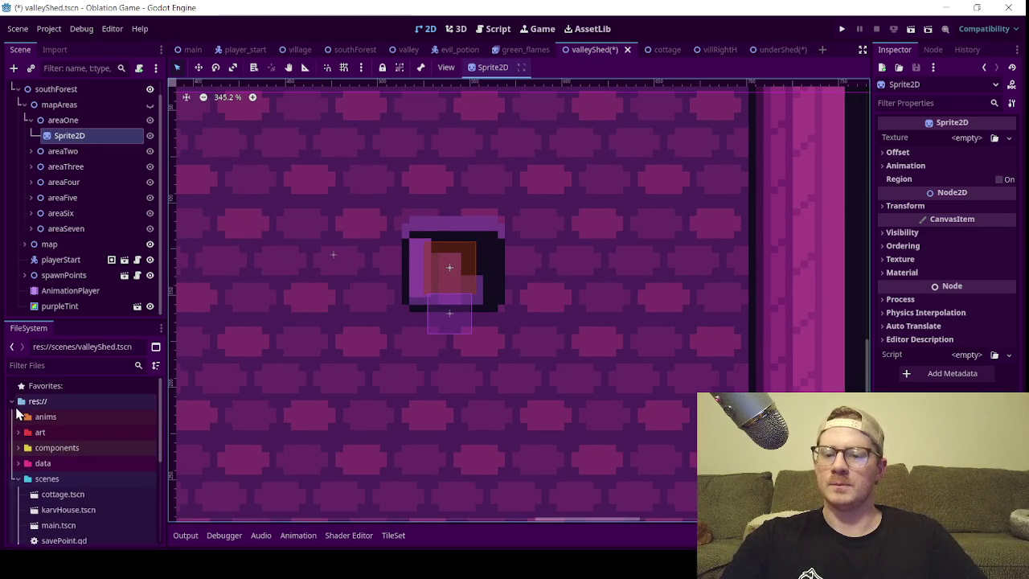
click(69, 121)
click(80, 135)
key(Delete)
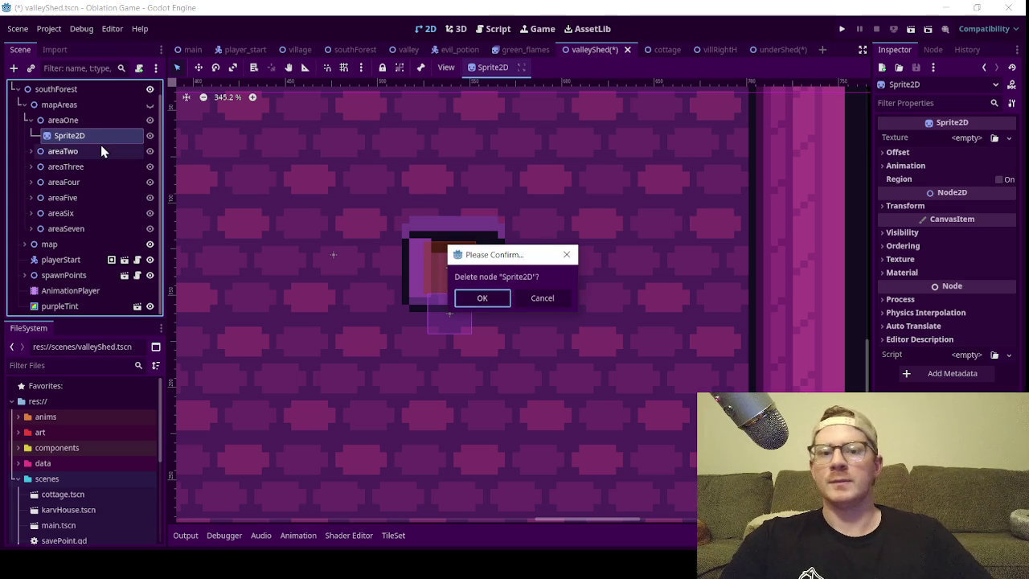
click(475, 296)
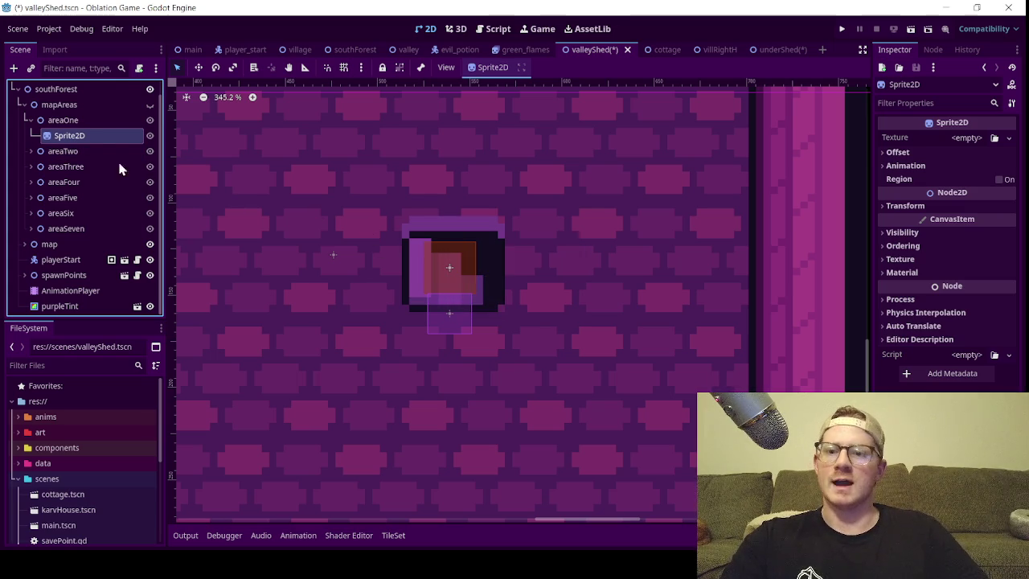
right_click(72, 137)
click(121, 151)
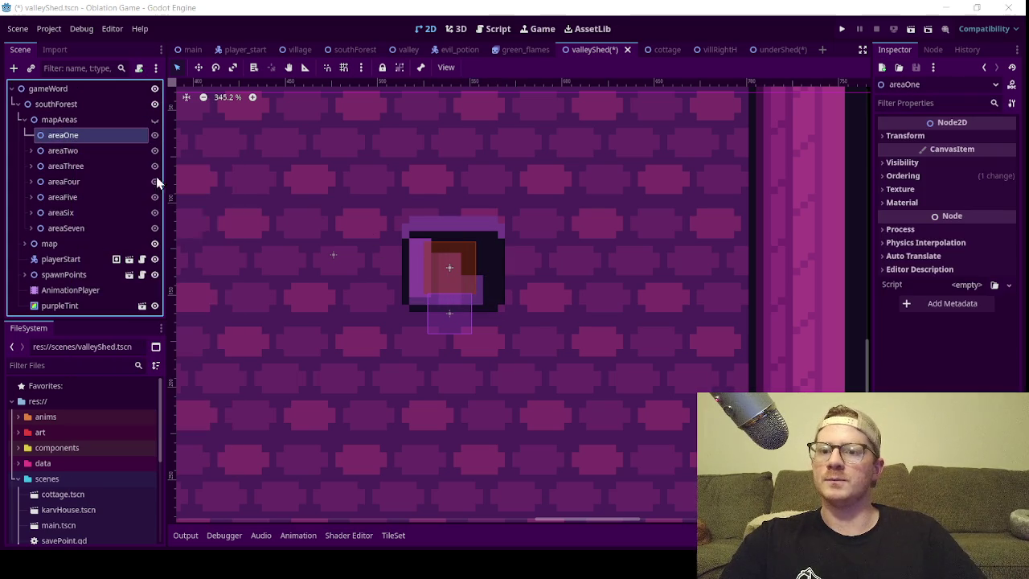
- Add an AnimatedSprite2D under areaOne and give it a new SpriteFrames resource
text(anima)
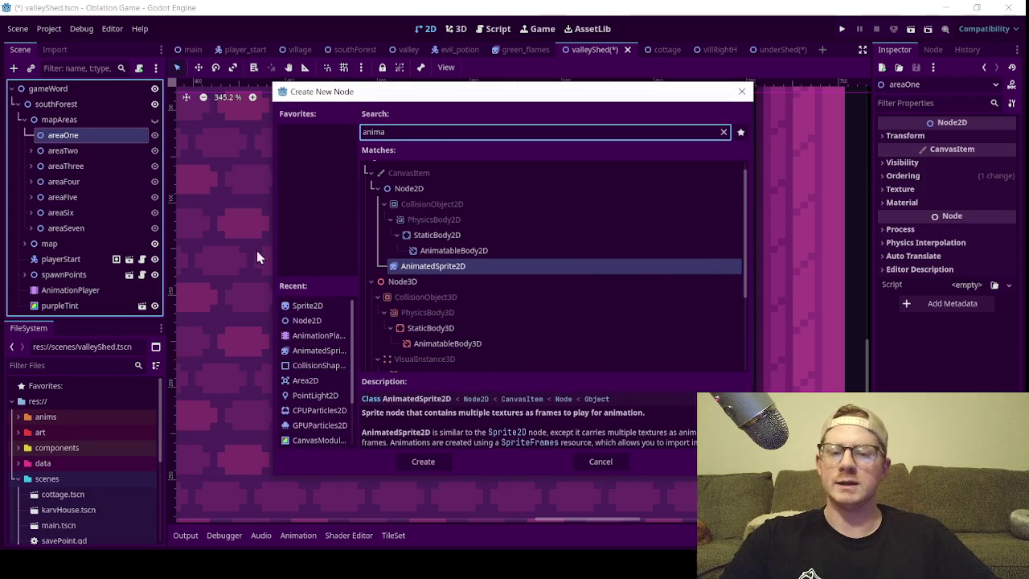
key(Return)
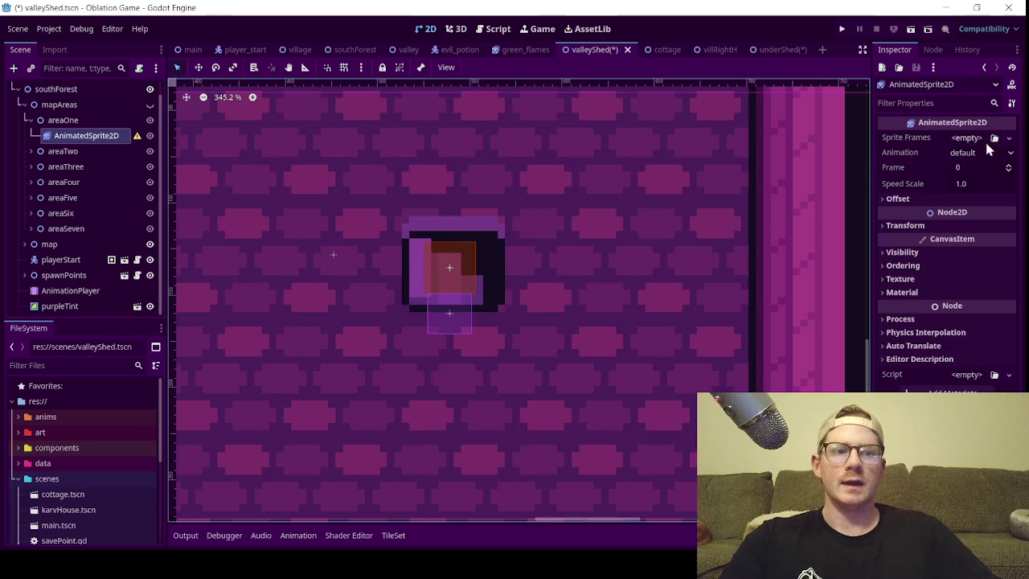
click(963, 138)
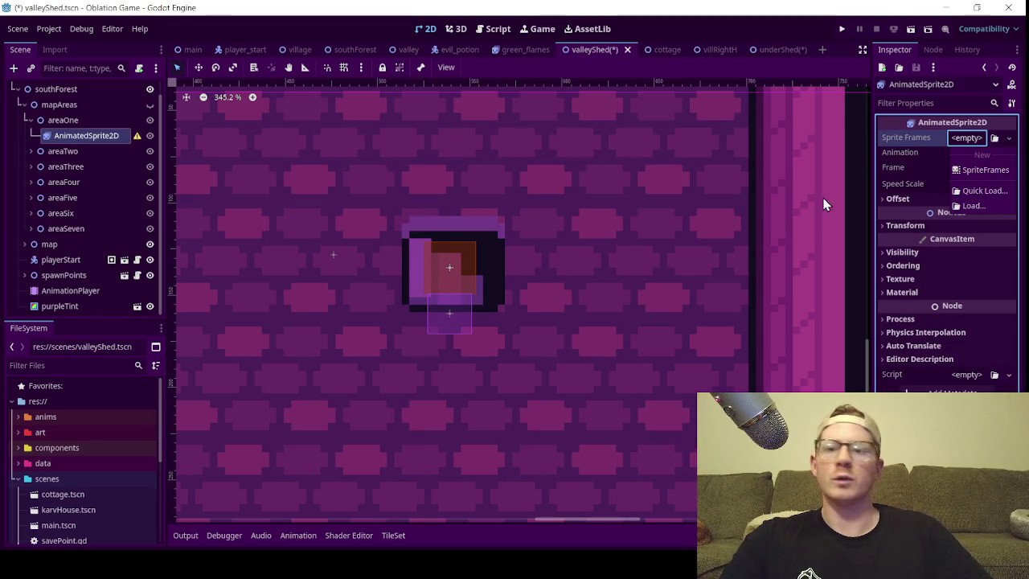
click(985, 170)
click(974, 139)
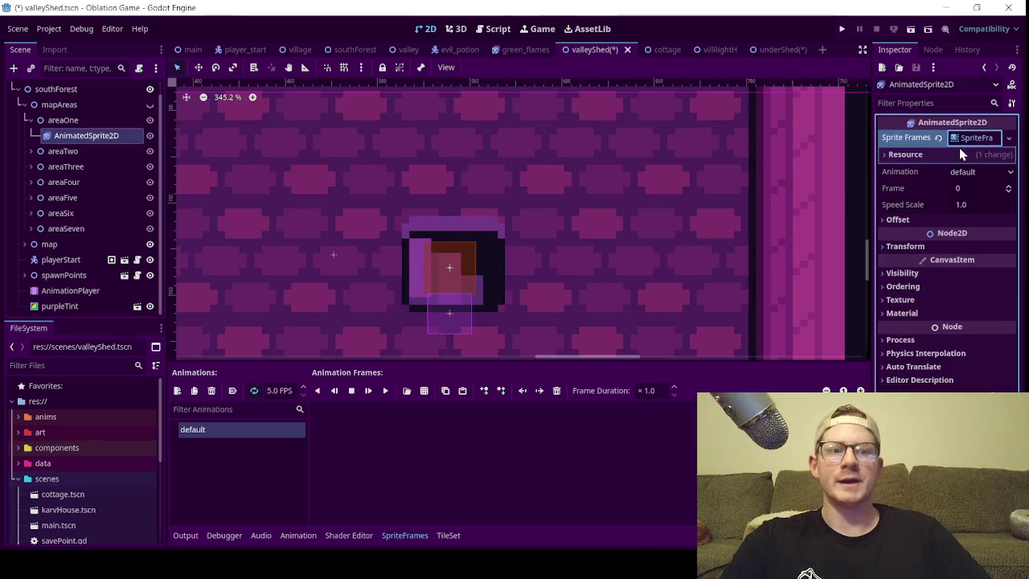
- Add frames from the sprite sheet TilesetElement.png in Ninja Adventure's Backgrounds/Tilesets folder
click(423, 391)
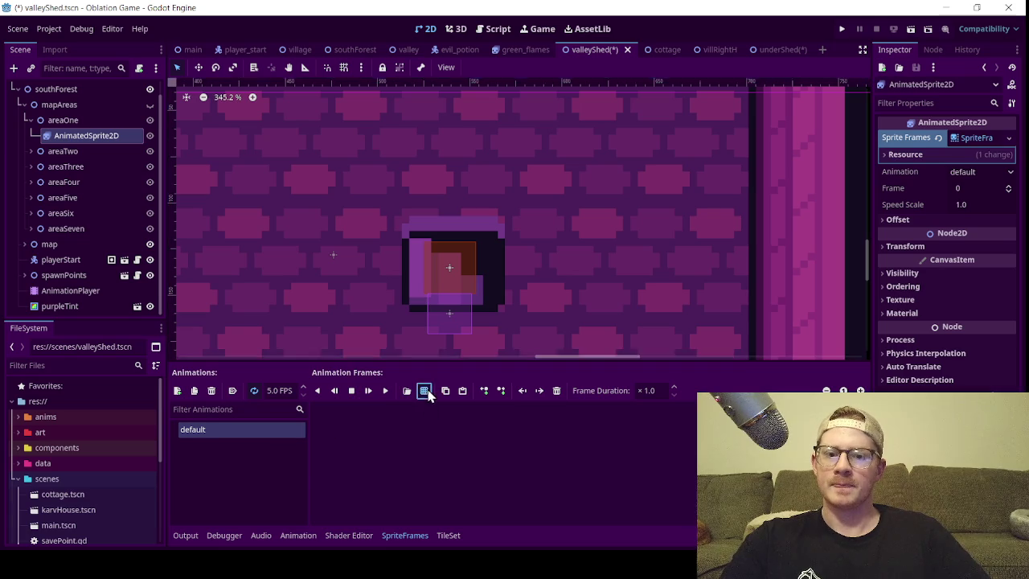
double_click(404, 178)
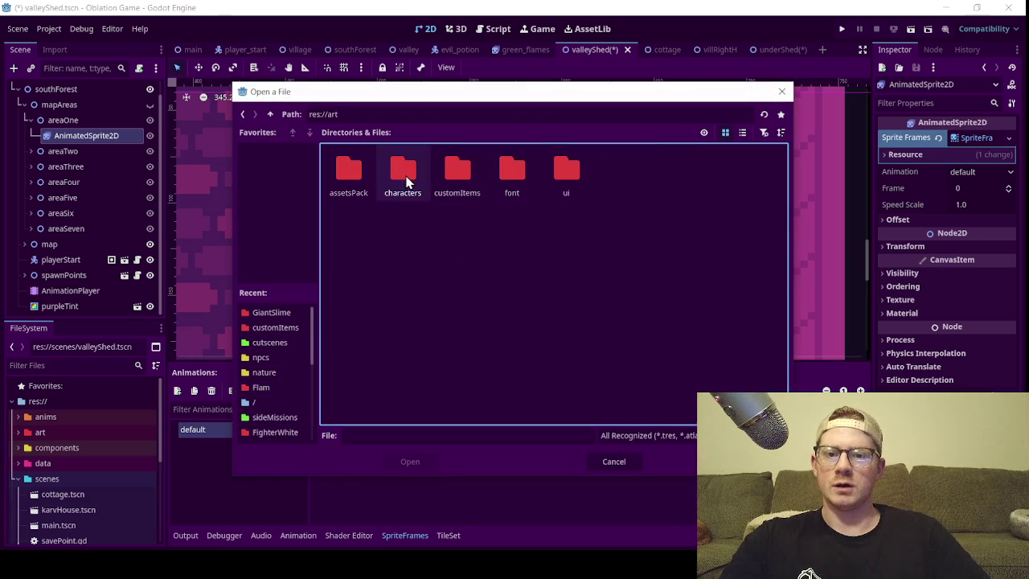
double_click(361, 191)
double_click(361, 196)
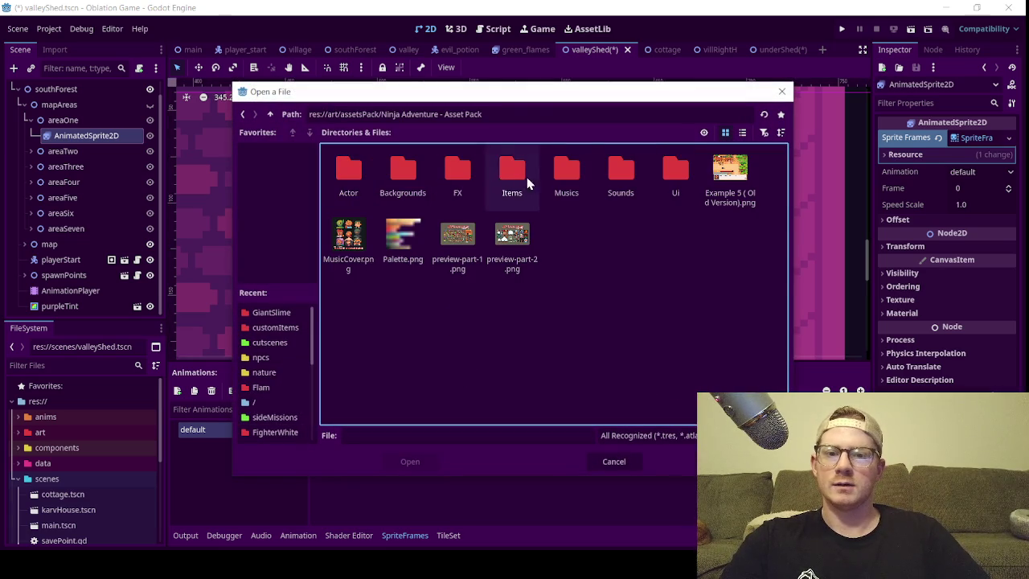
double_click(403, 179)
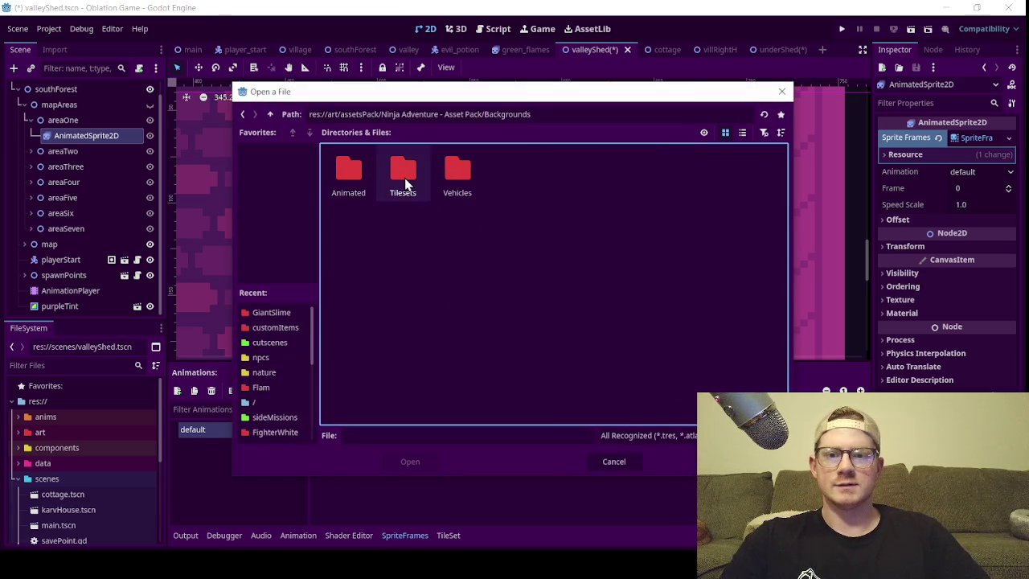
double_click(403, 181)
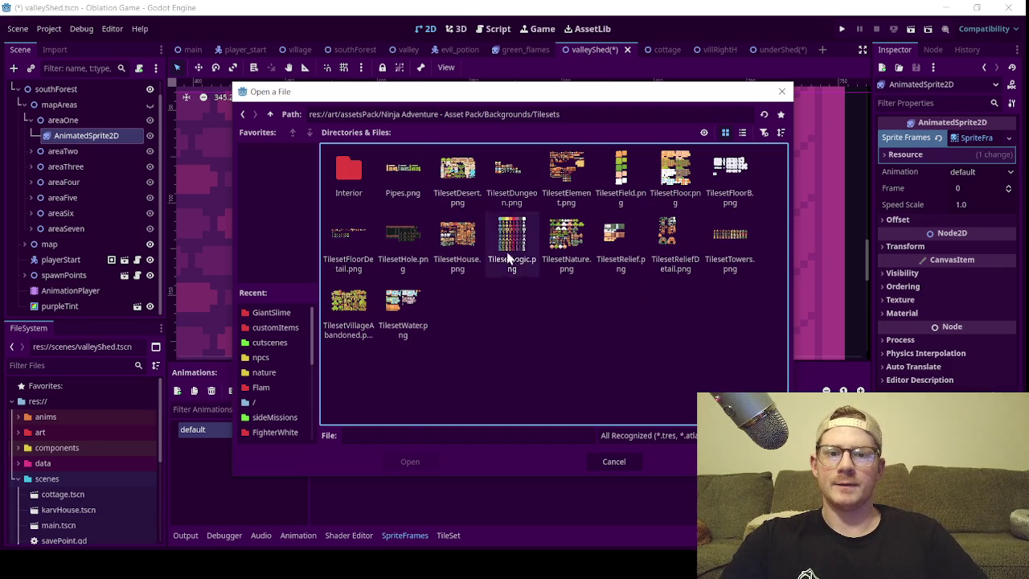
click(566, 170)
click(409, 462)
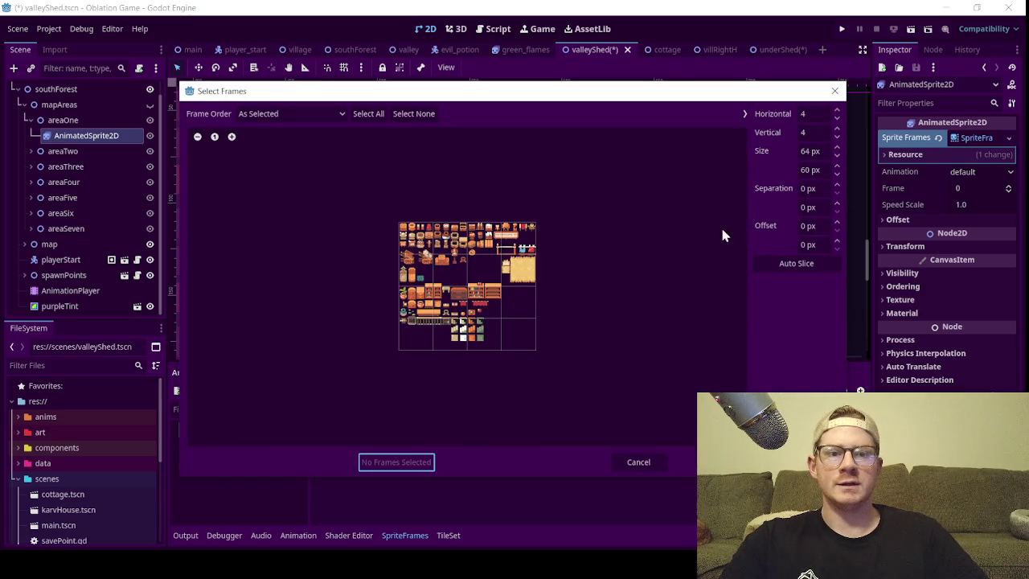
- Set the sprite sheet frame size to 16 × 16 px
double_click(804, 153)
text(6)
key(Return)
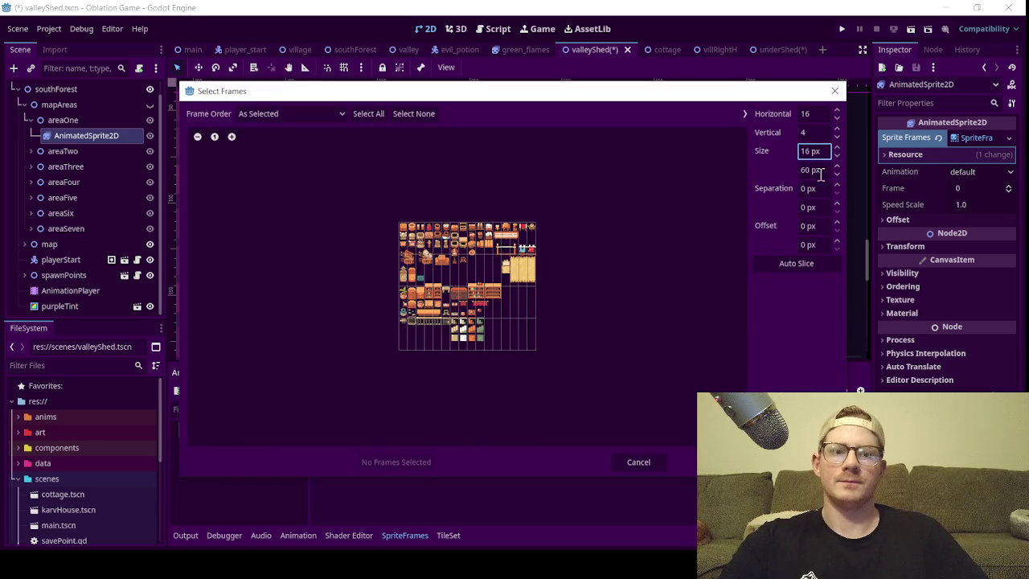
double_click(810, 171)
text(16)
key(Return)
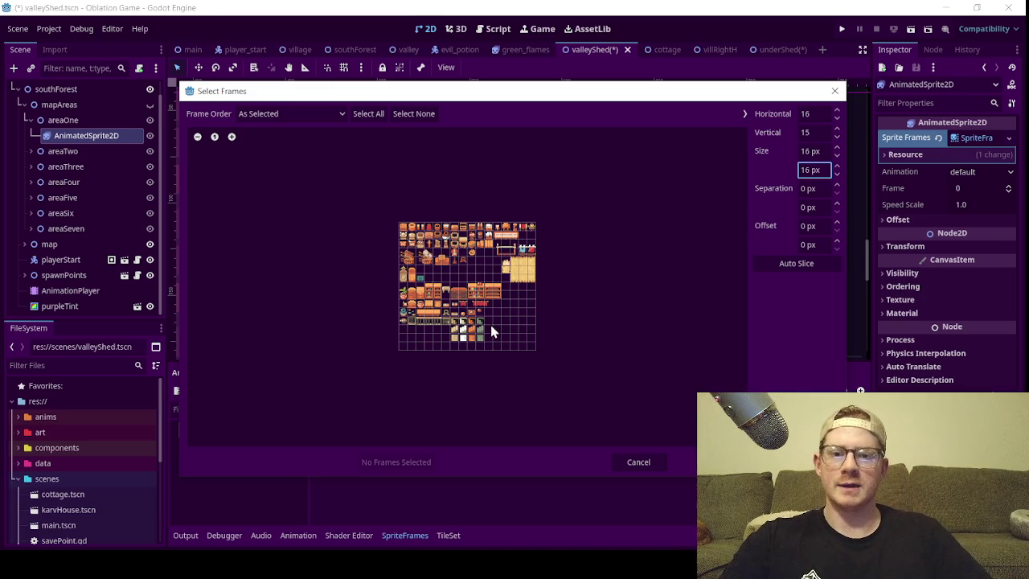
- Zoom into the sheet and add the bottom-right tile as frame 0
click(231, 137)
click(231, 136)
click(232, 137)
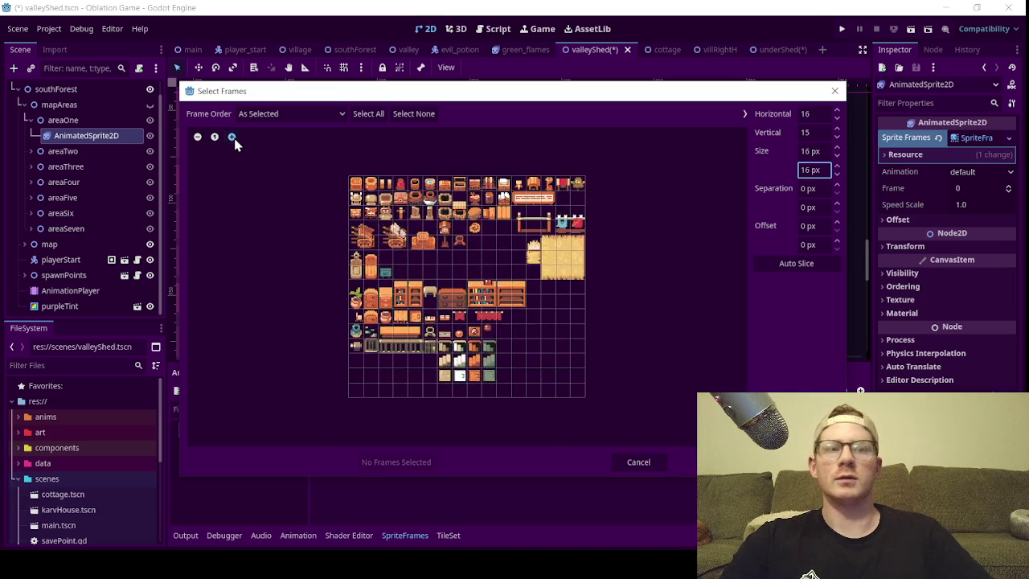
click(231, 137)
click(231, 137)
click(231, 137)
scroll(484, 410, down, 2)
click(501, 406)
click(402, 463)
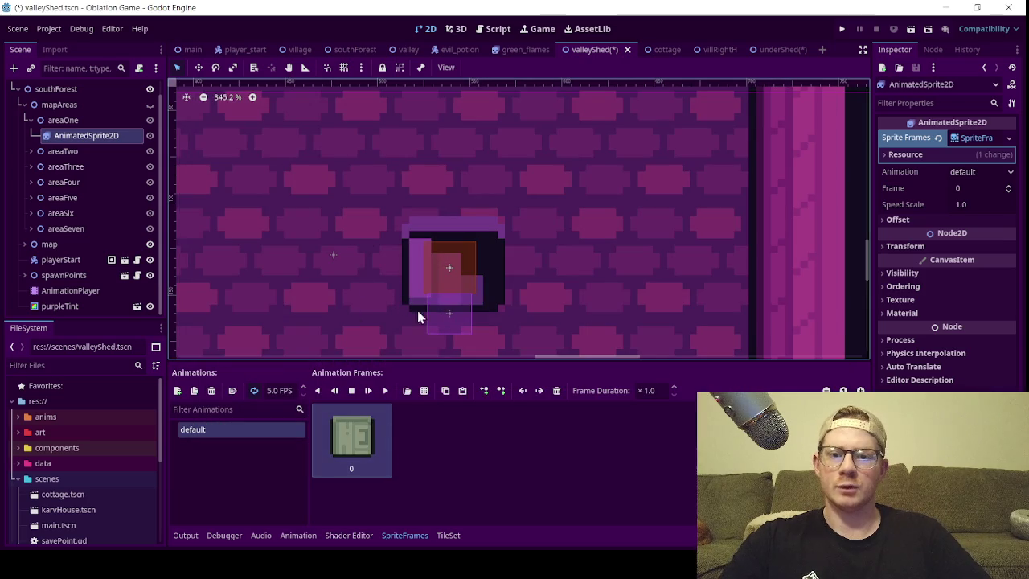
- With the Move tool, drag areaOne into the shed room, then reselect AnimatedSprite2D
click(197, 67)
scroll(388, 214, down, 8)
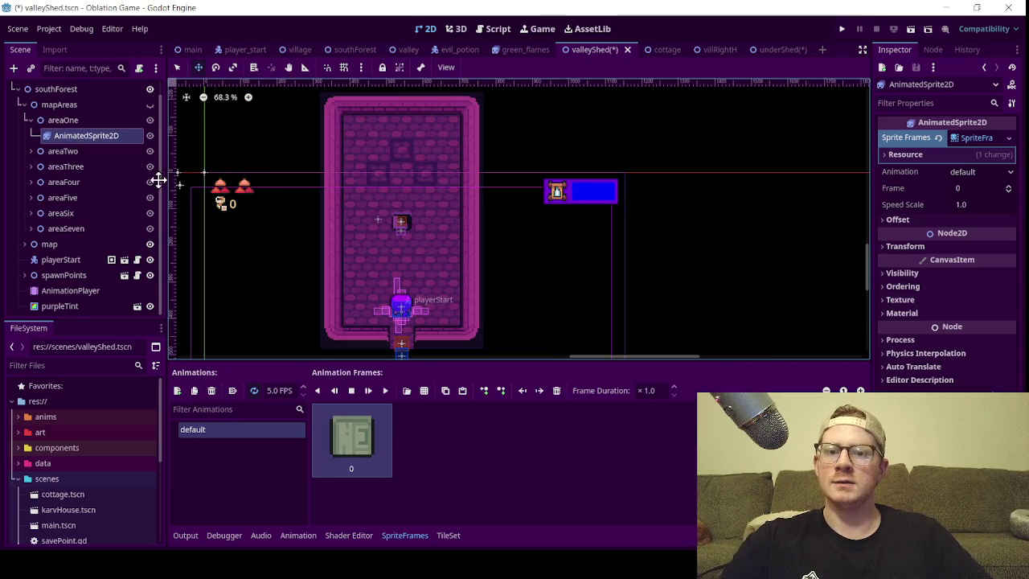
click(64, 120)
scroll(345, 241, down, 8)
scroll(315, 291, down, 9)
drag(381, 338, 512, 361)
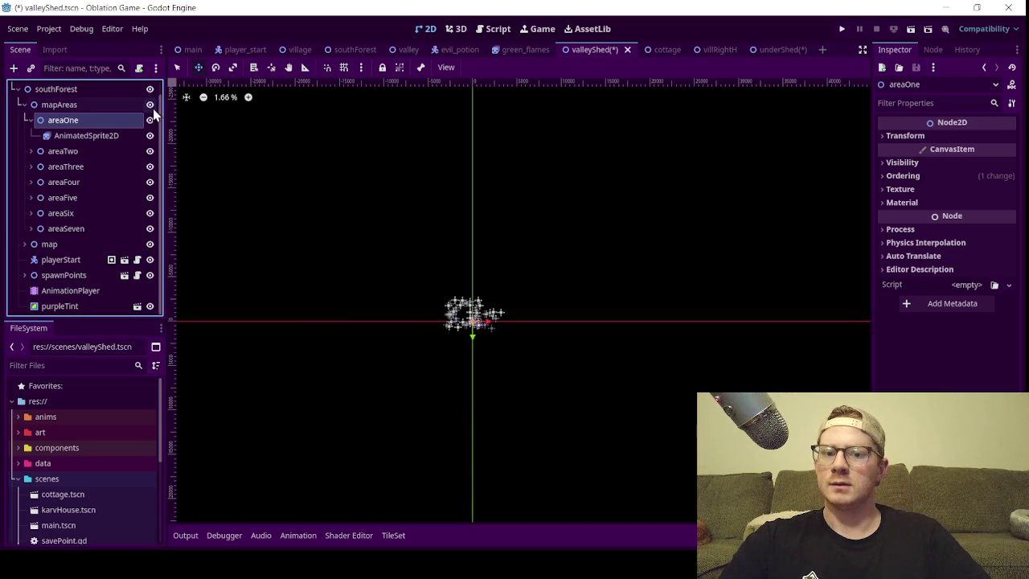
scroll(482, 321, up, 8)
scroll(439, 338, up, 10)
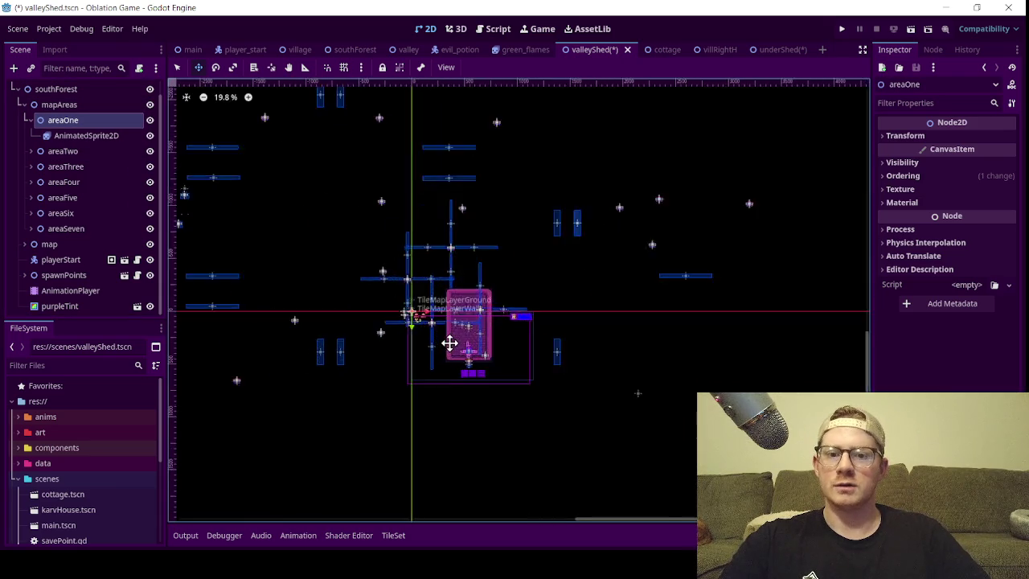
drag(328, 294, 590, 314)
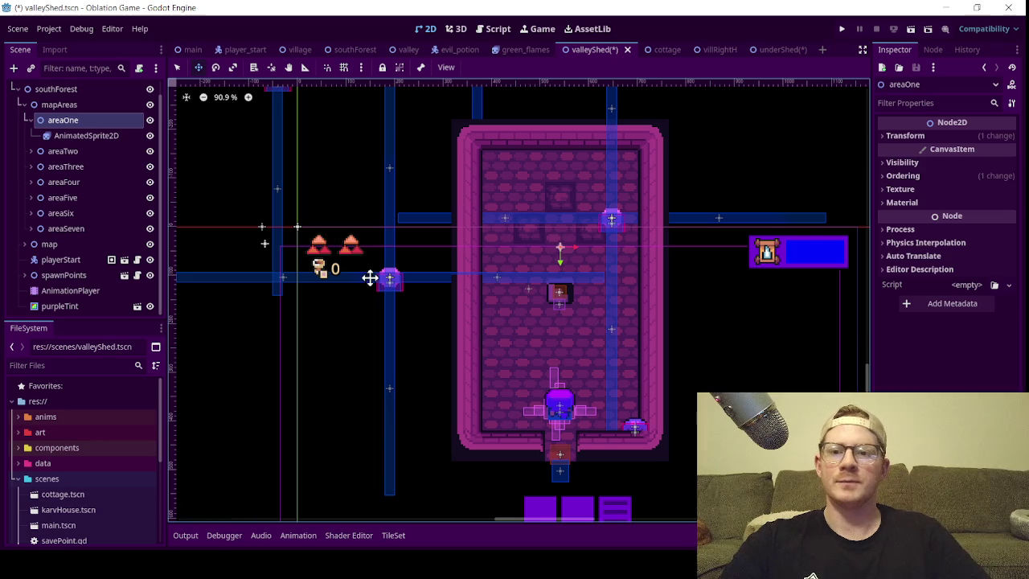
scroll(530, 309, up, 6)
scroll(565, 292, up, 3)
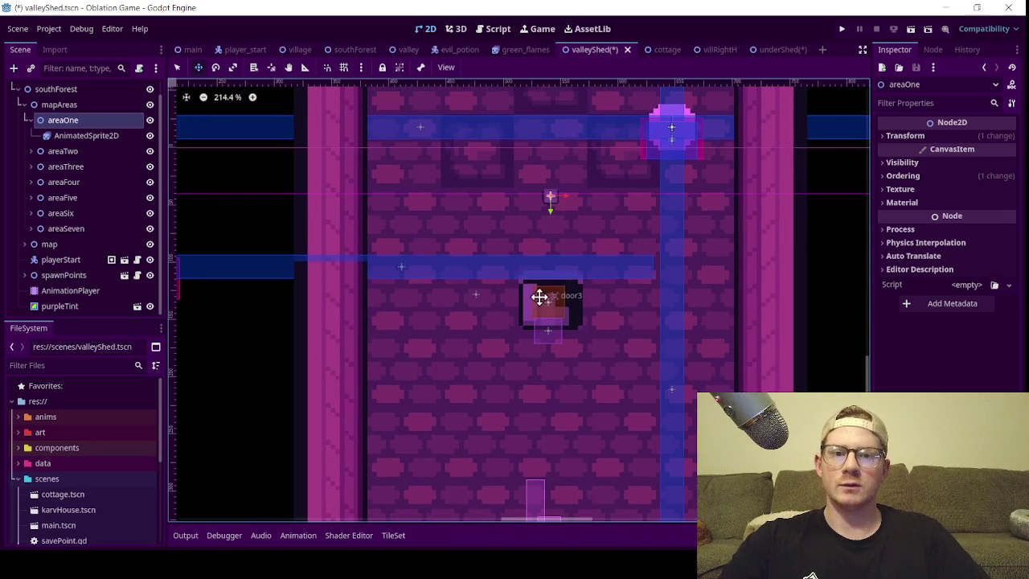
click(78, 137)
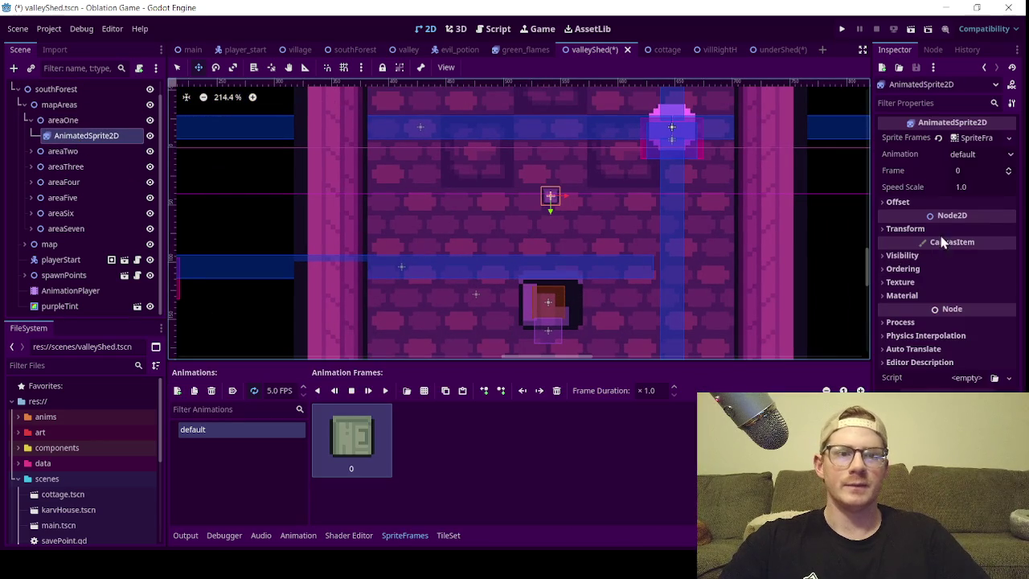
- Set the AnimatedSprite2D's Transform scale to 4
click(952, 230)
click(968, 299)
text(4)
key(Return)
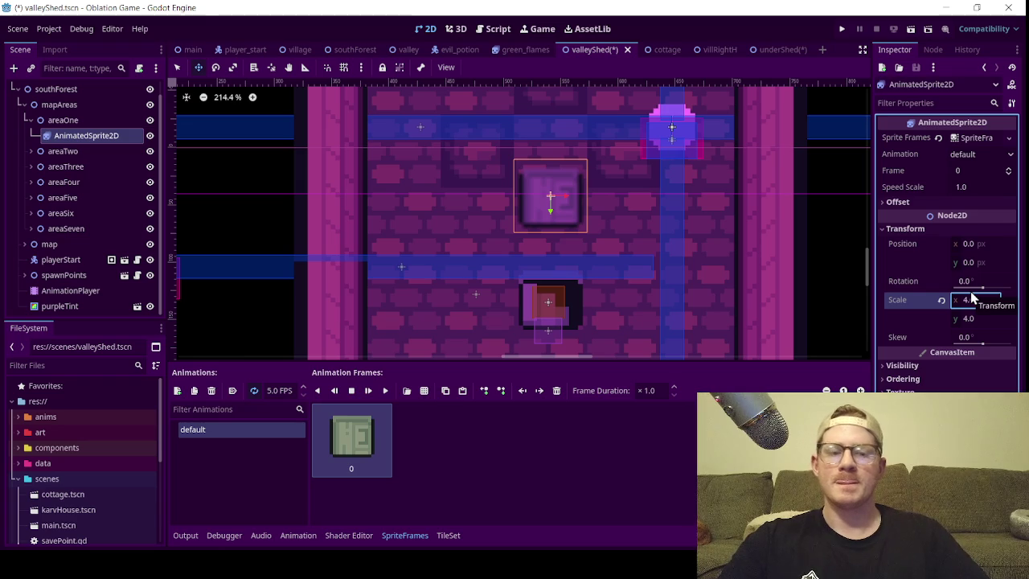
click(917, 378)
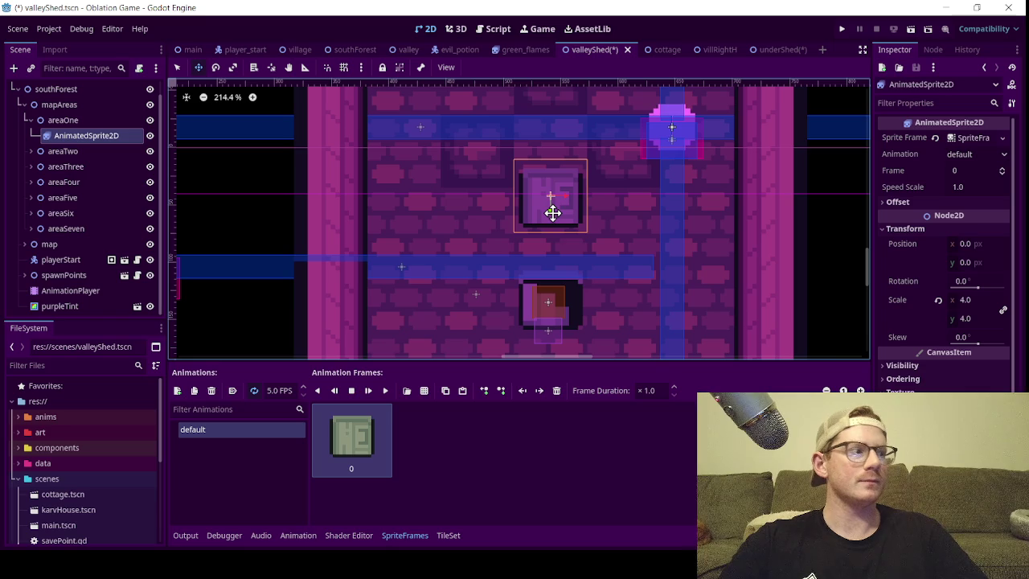
- Drag the sprite lower in the room to position y 94
mouse_move(553, 212)
mouse_down()
mouse_move(535, 267)
mouse_move(539, 337)
mouse_move(542, 317)
mouse_up()
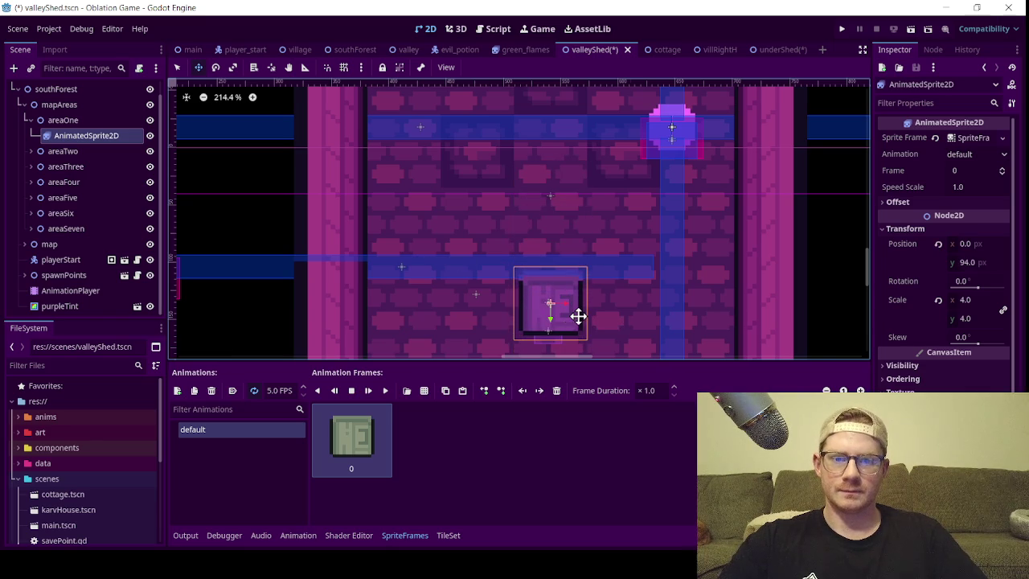
scroll(578, 316, up, 3)
scroll(579, 316, up, 2)
scroll(514, 305, down, 4)
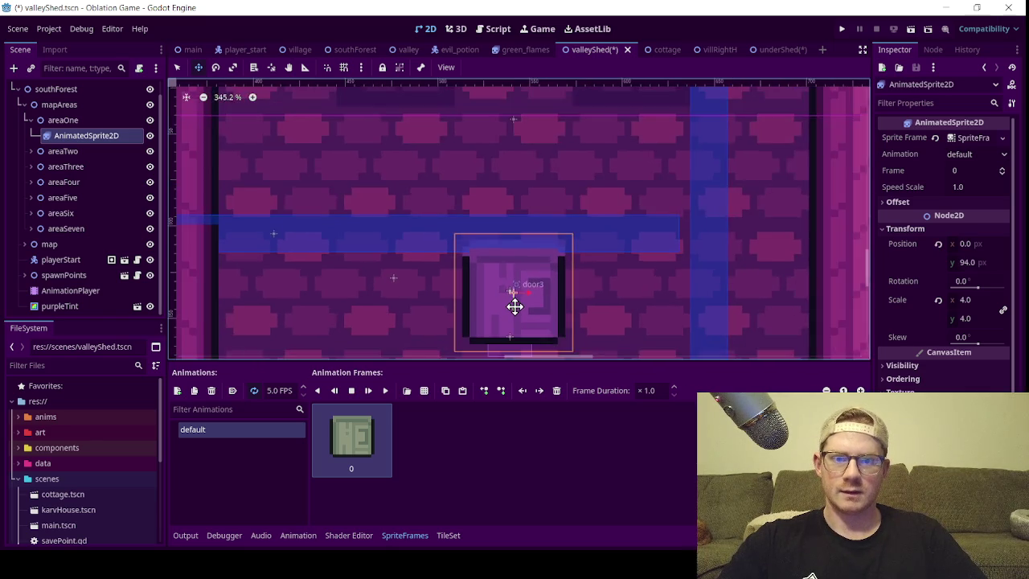
scroll(515, 306, down, 4)
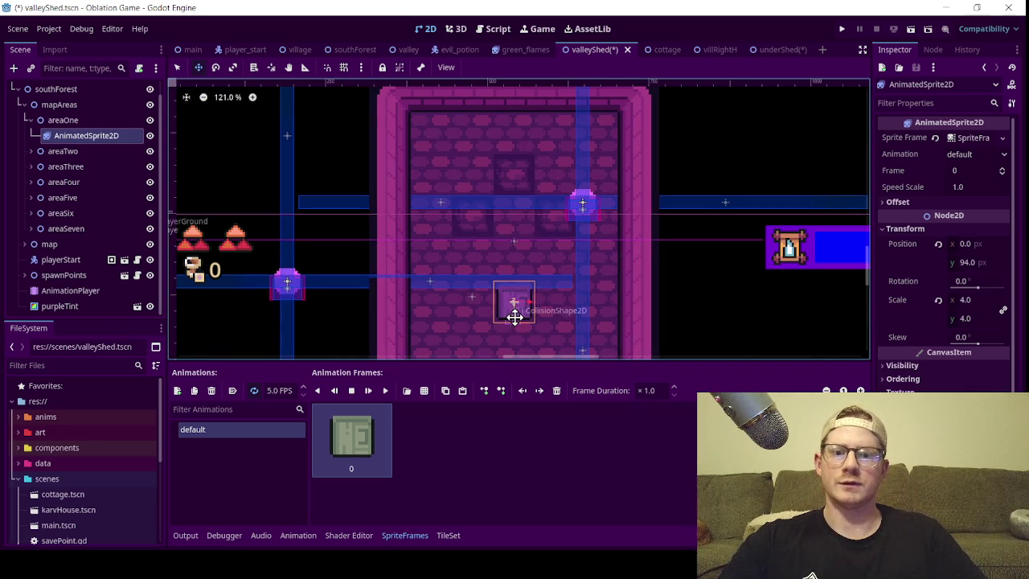
scroll(514, 315, down, 3)
scroll(514, 315, up, 6)
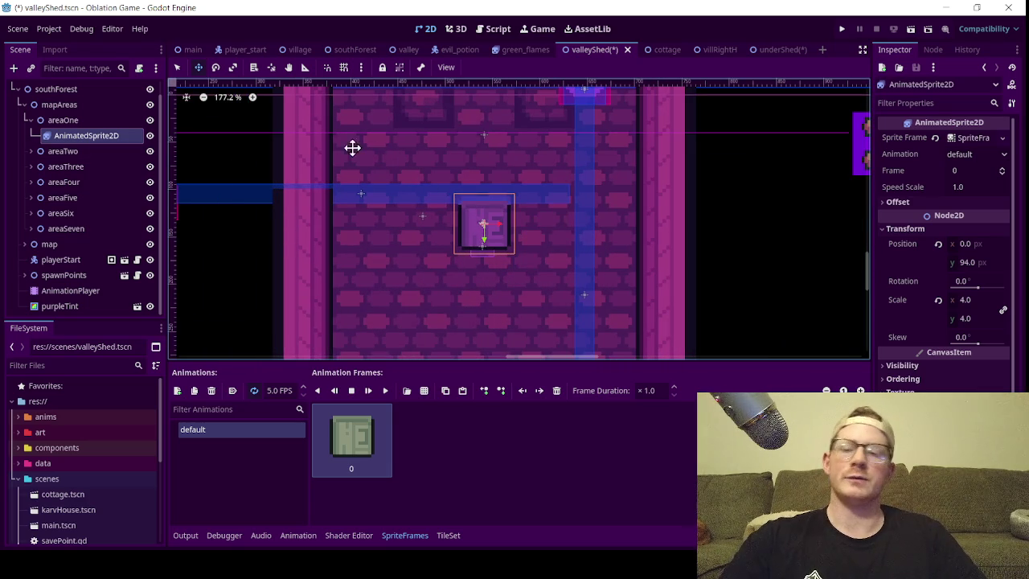
click(44, 120)
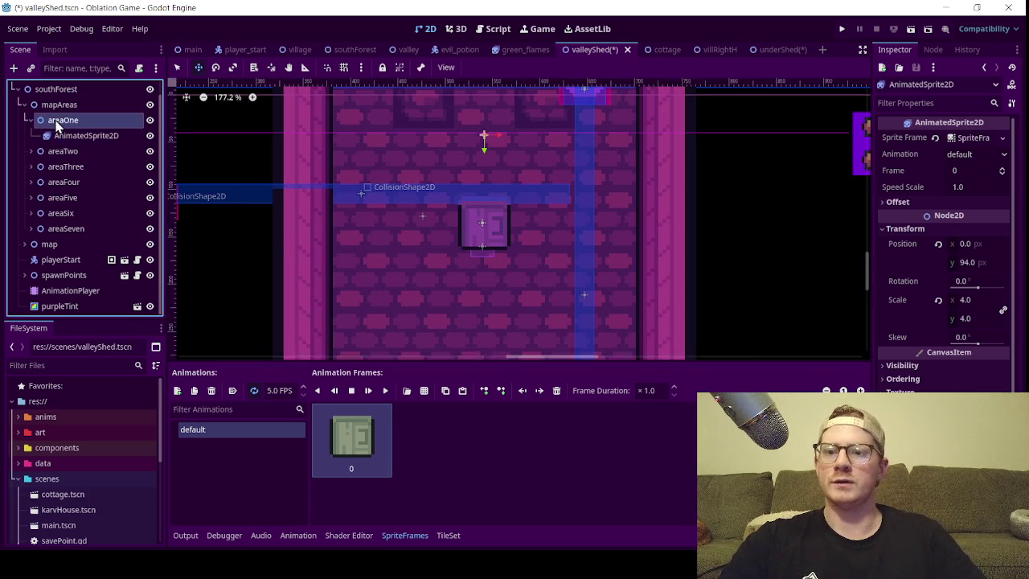
scroll(439, 242, down, 3)
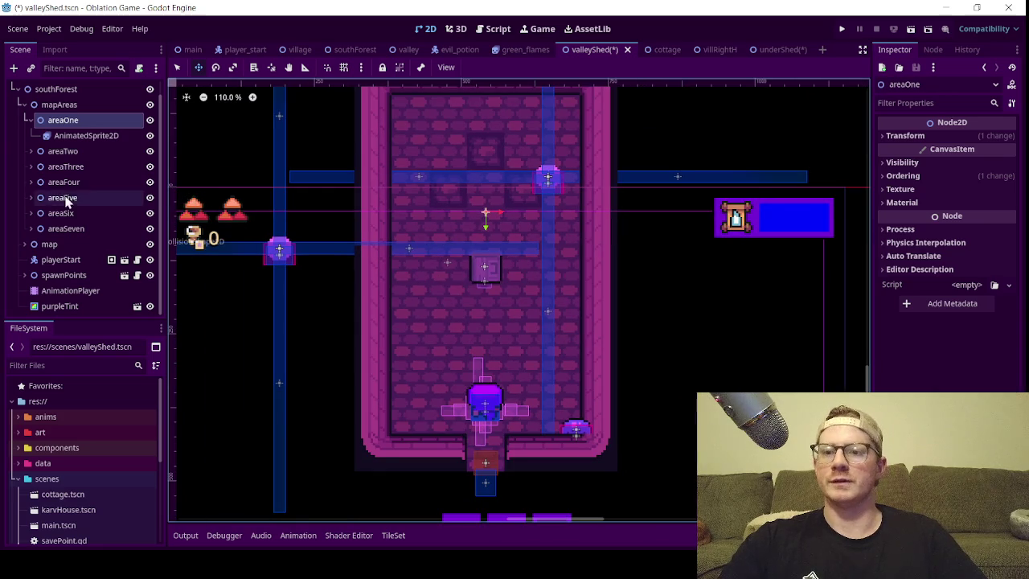
scroll(439, 265, down, 3)
scroll(439, 265, down, 8)
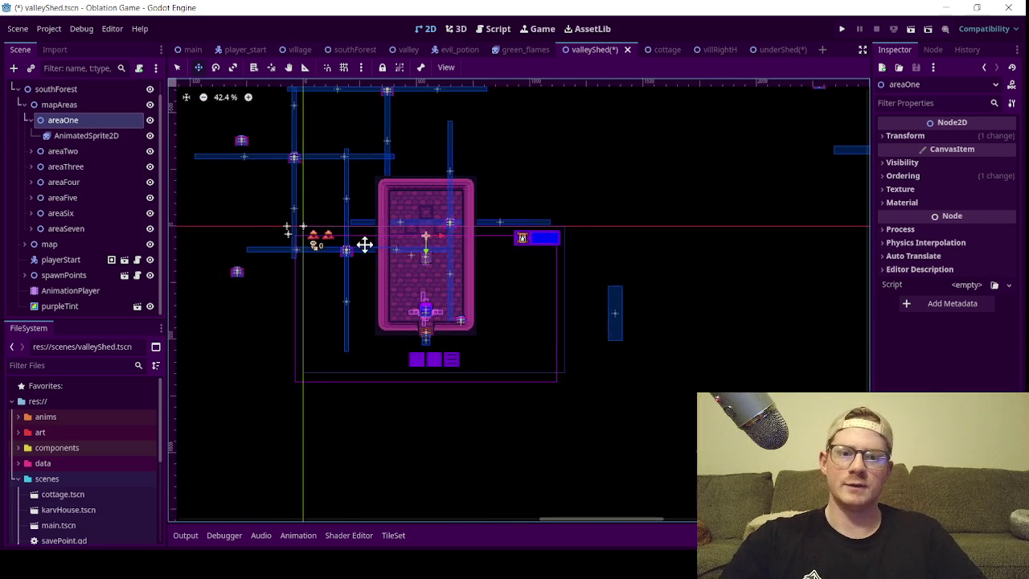
scroll(408, 313, up, 2)
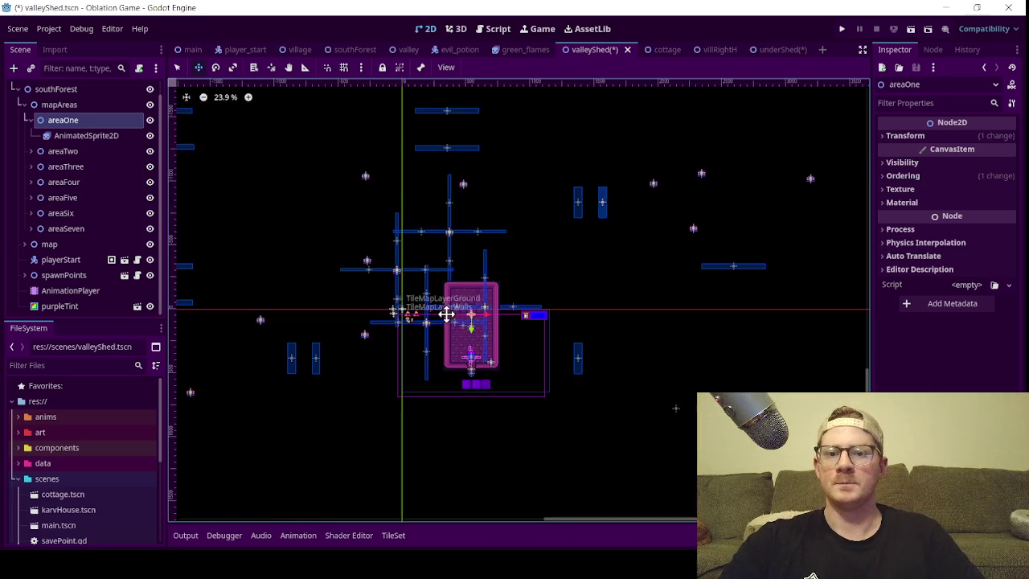
scroll(487, 338, up, 3)
scroll(485, 337, up, 2)
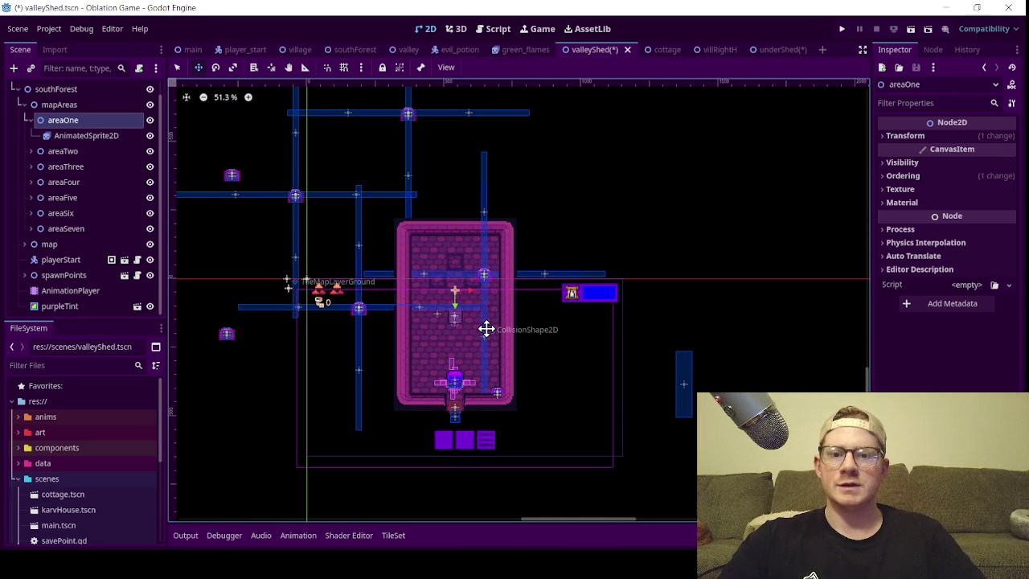
scroll(484, 326, down, 2)
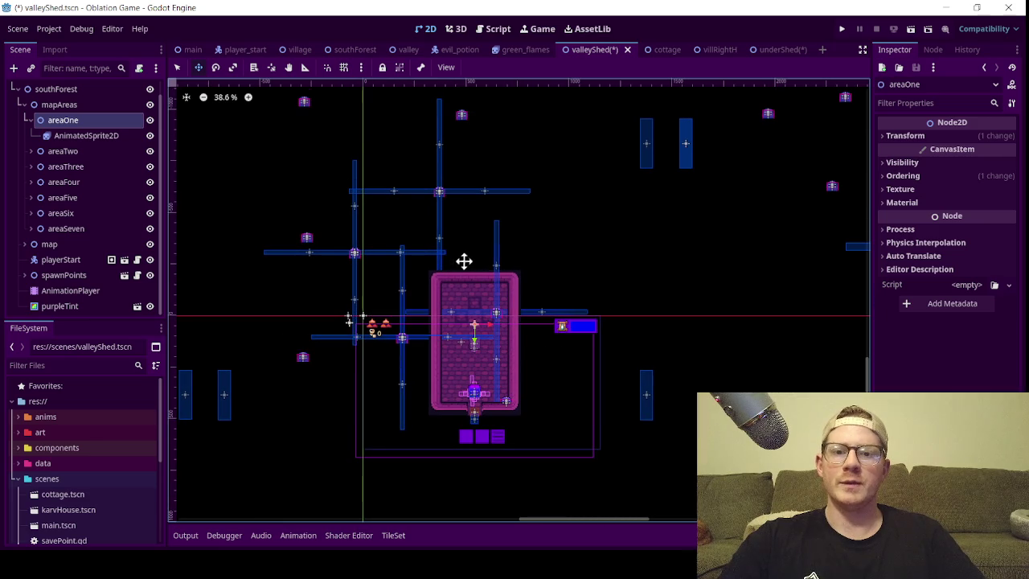
scroll(731, 277, down, 1)
scroll(624, 317, up, 1)
scroll(572, 333, up, 1)
scroll(487, 271, up, 1)
scroll(510, 350, up, 4)
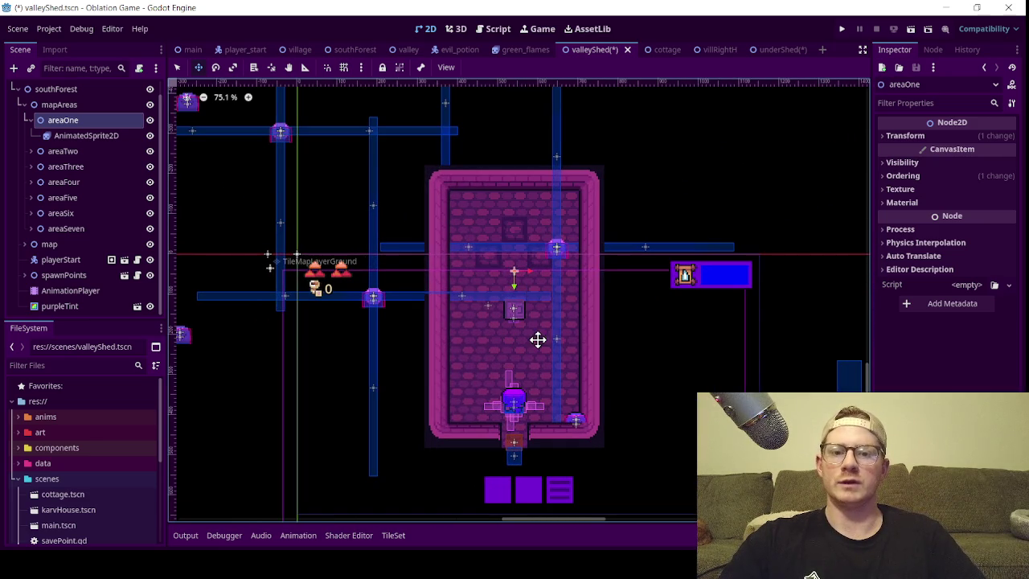
scroll(542, 331, down, 2)
scroll(533, 332, up, 3)
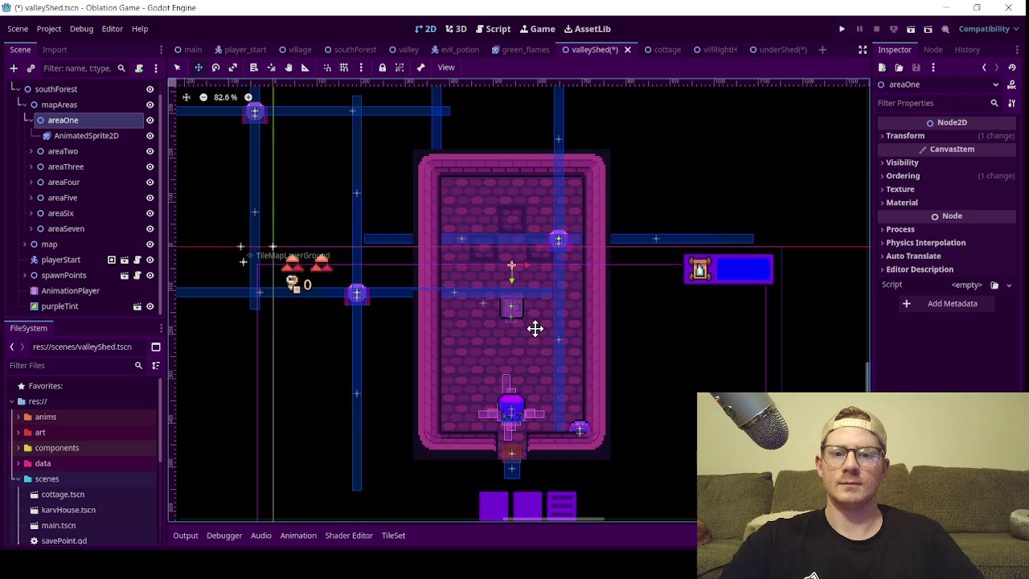
scroll(547, 324, up, 3)
scroll(541, 188, up, 3)
scroll(501, 286, down, 6)
scroll(502, 285, down, 3)
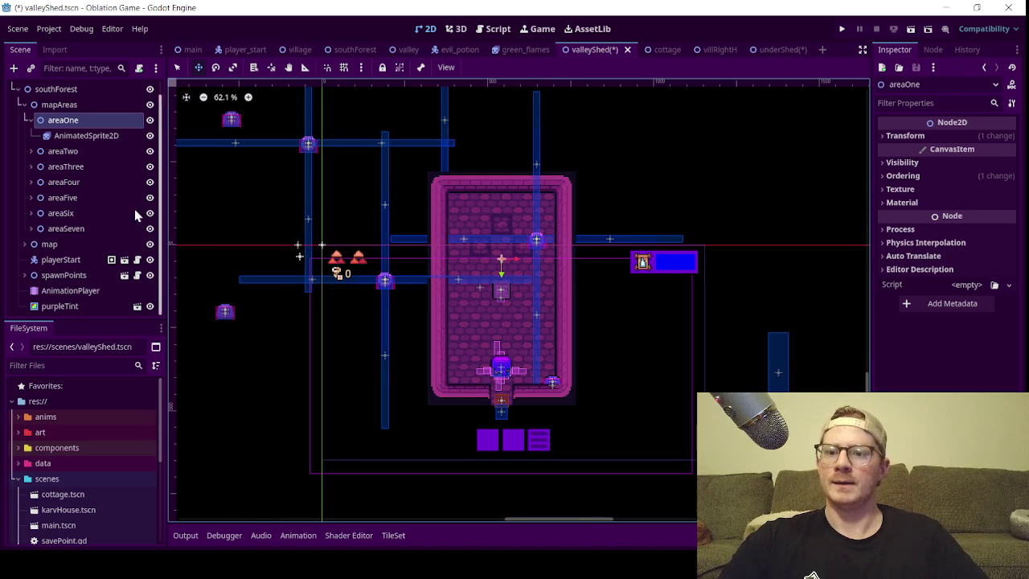
click(84, 155)
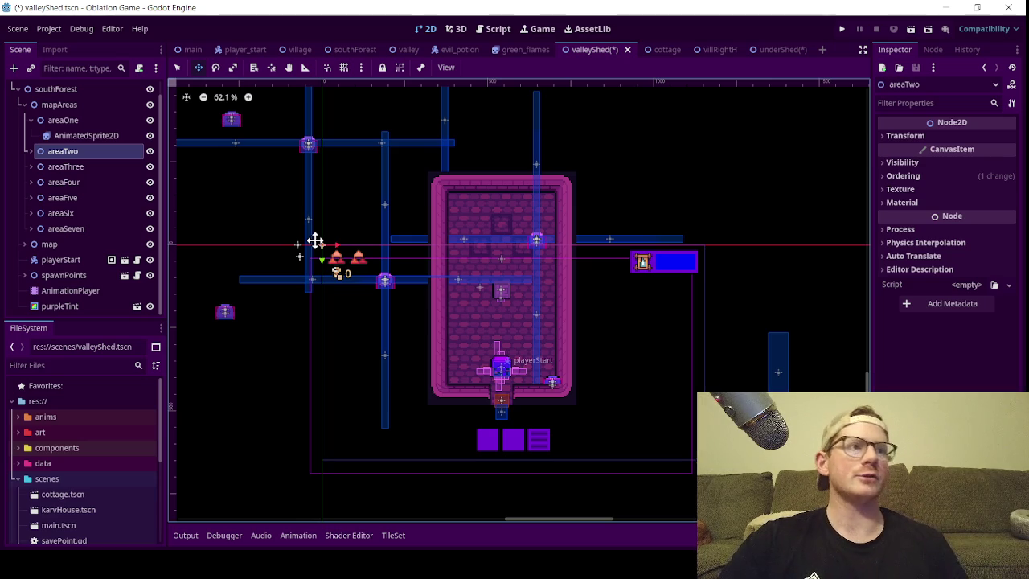
shift+click(89, 171)
- Select the areaTwo through areaSeven nodes under mapAreas
shift+click(86, 183)
shift+click(81, 199)
shift+click(83, 213)
shift+click(85, 229)
click(25, 243)
scroll(63, 245, down, 1)
scroll(63, 246, up, 1)
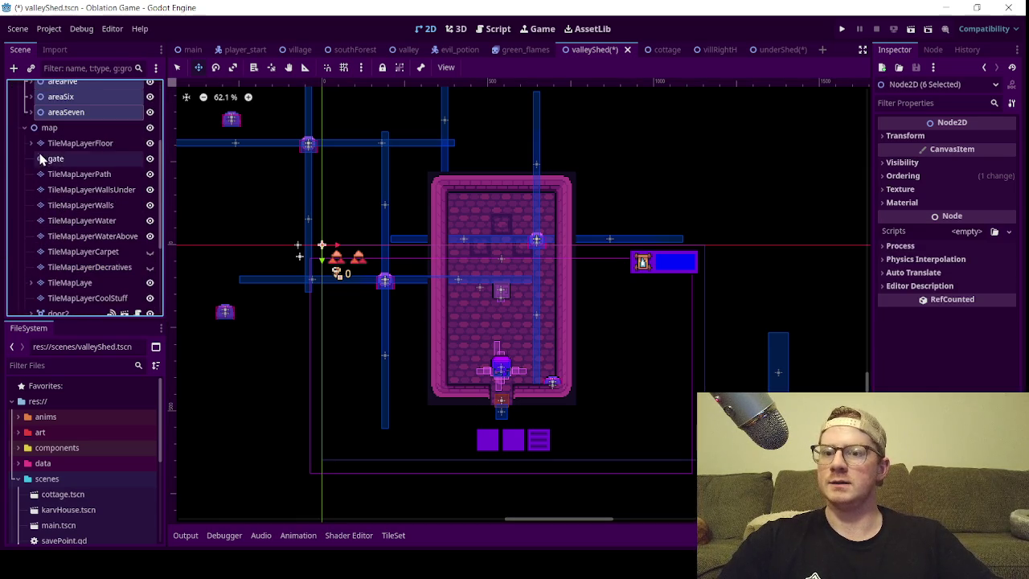
click(24, 128)
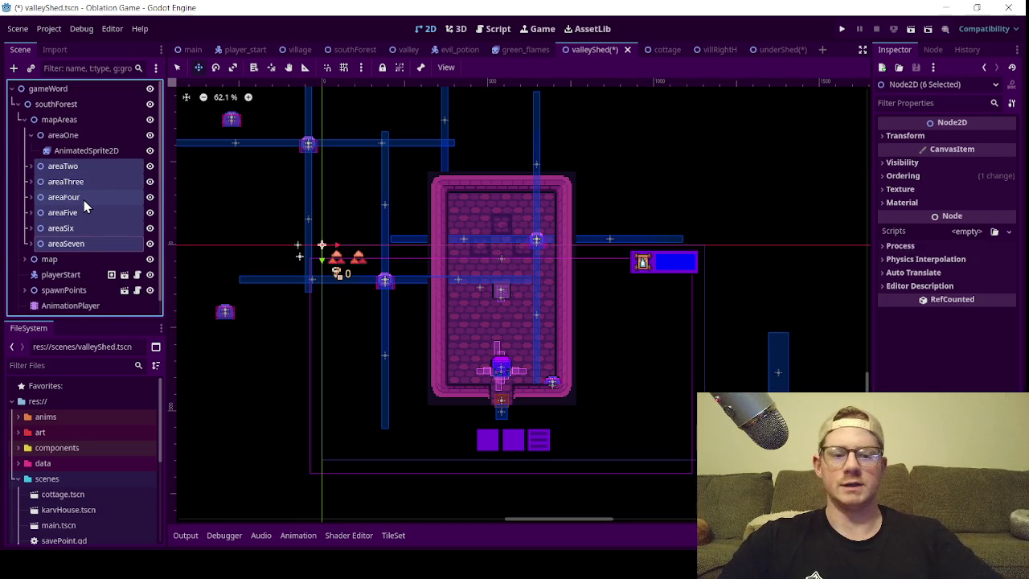
- Delete the six selected area nodes and confirm the deletion
key(Delete)
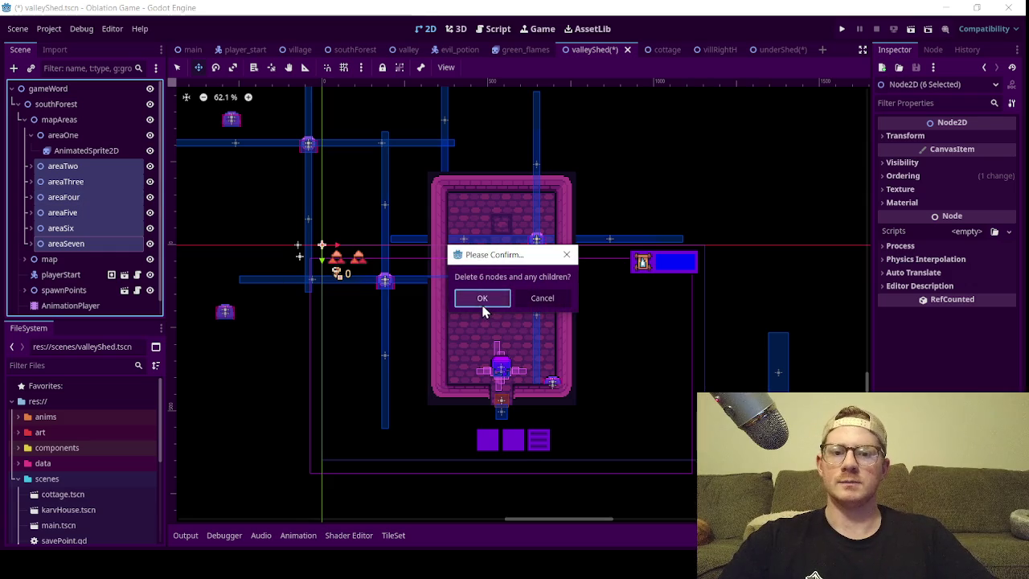
click(483, 299)
scroll(450, 297, down, 10)
scroll(466, 294, up, 8)
scroll(470, 298, up, 10)
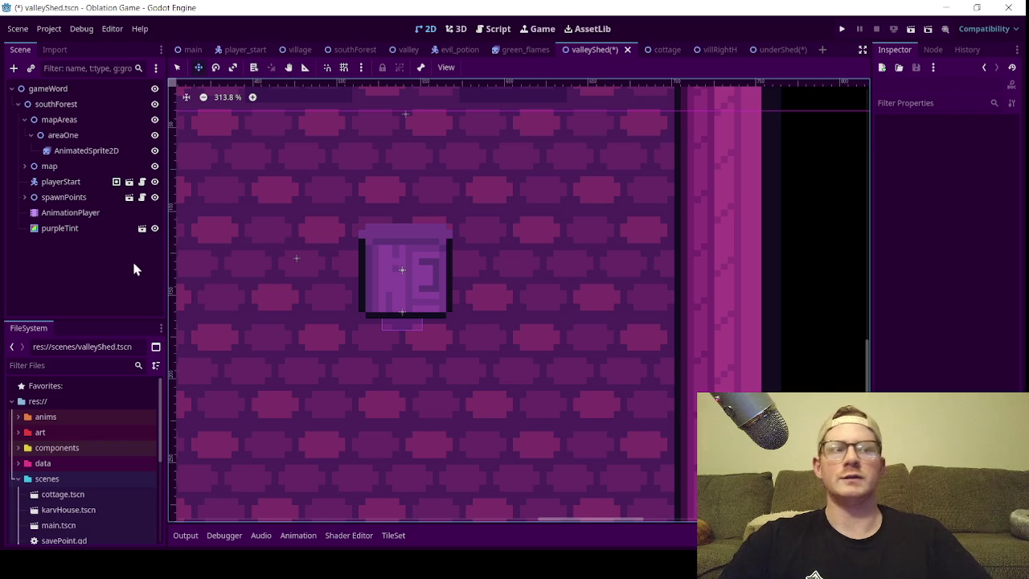
- Save the valleyShed scene with Ctrl+S and select areaOne for a new script
scroll(322, 289, down, 2)
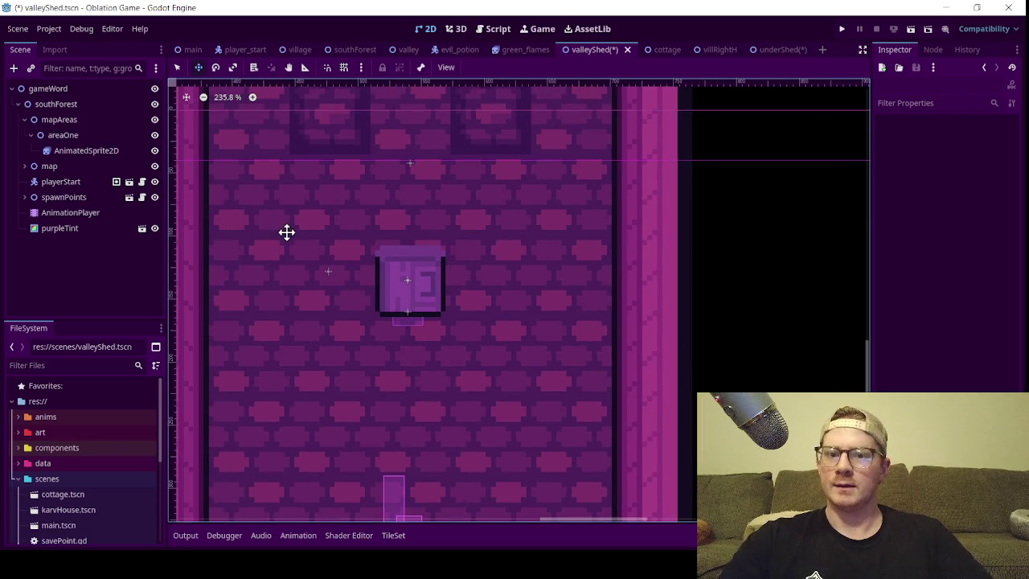
scroll(278, 223, down, 3)
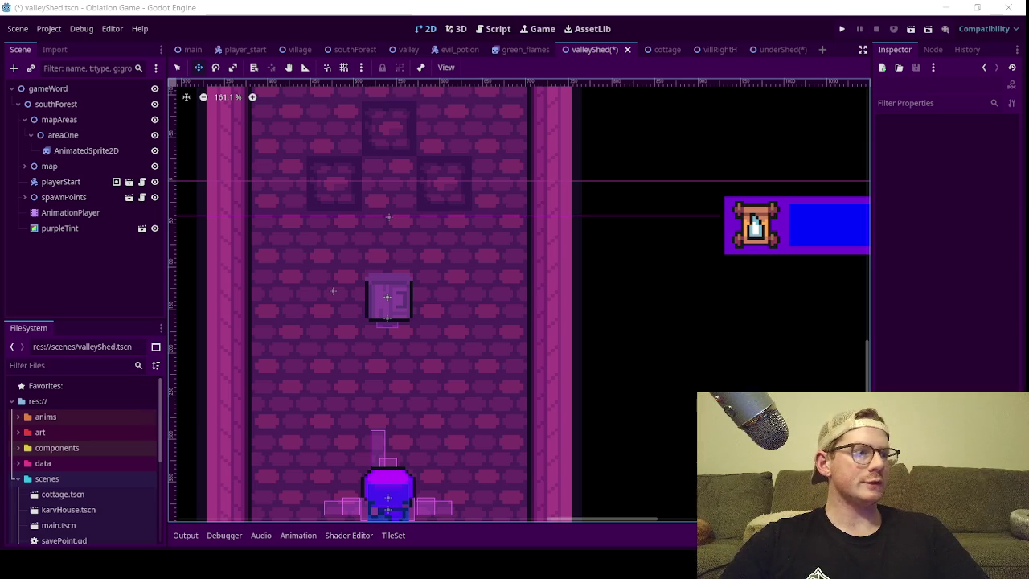
scroll(381, 314, down, 3)
scroll(474, 319, up, 1)
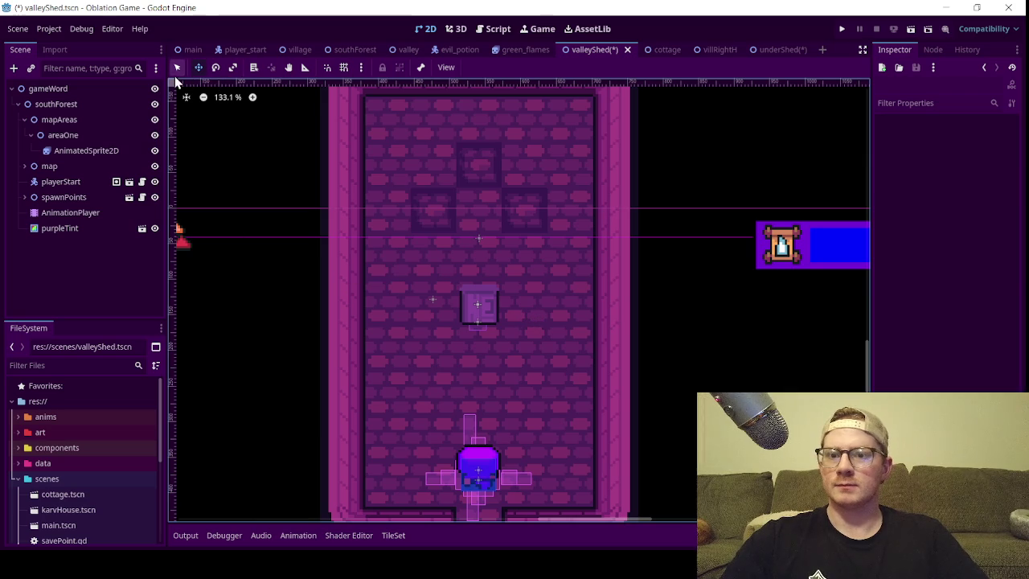
key(ctrl+s)
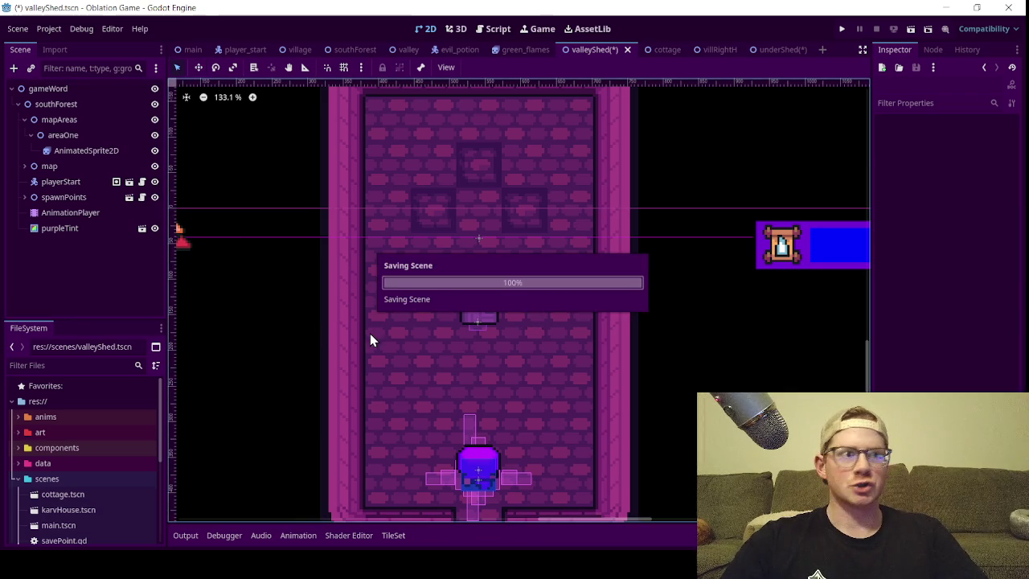
click(58, 120)
click(88, 135)
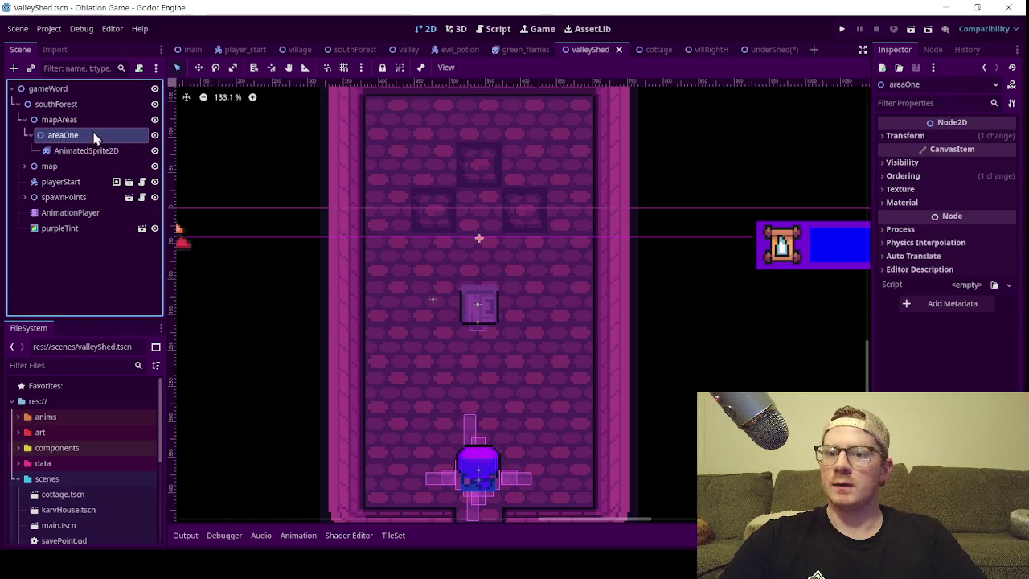
click(139, 67)
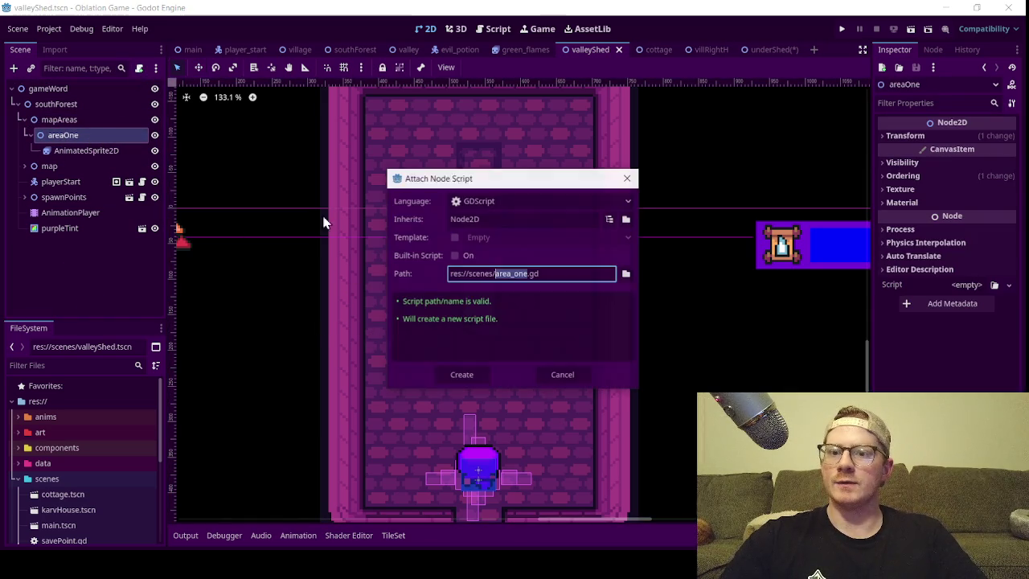
- Rename the proposed script from area_one.gd to puzzelOne.gd and browse for its location
click(515, 275)
double_click(514, 274)
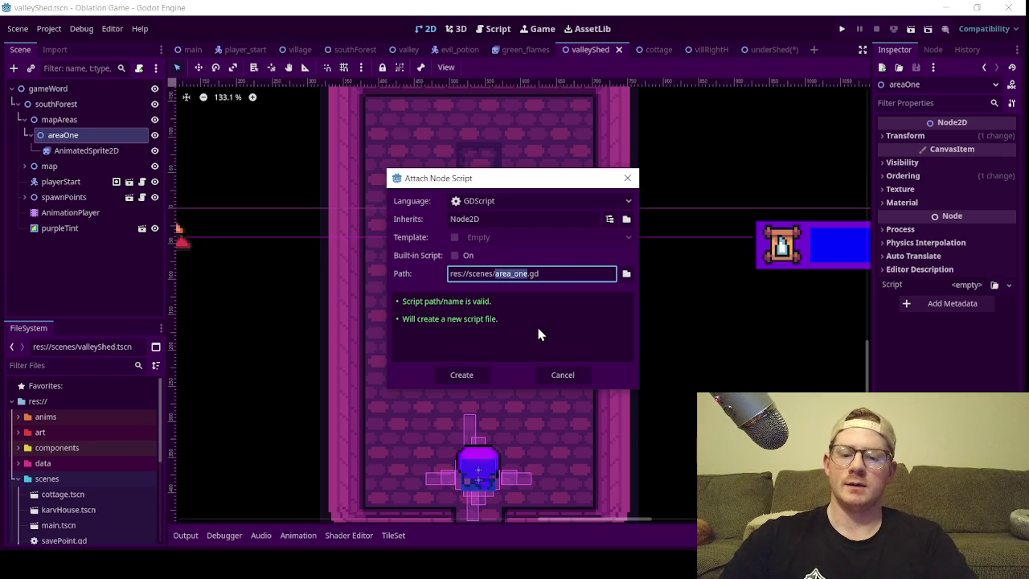
text(puzzelOne)
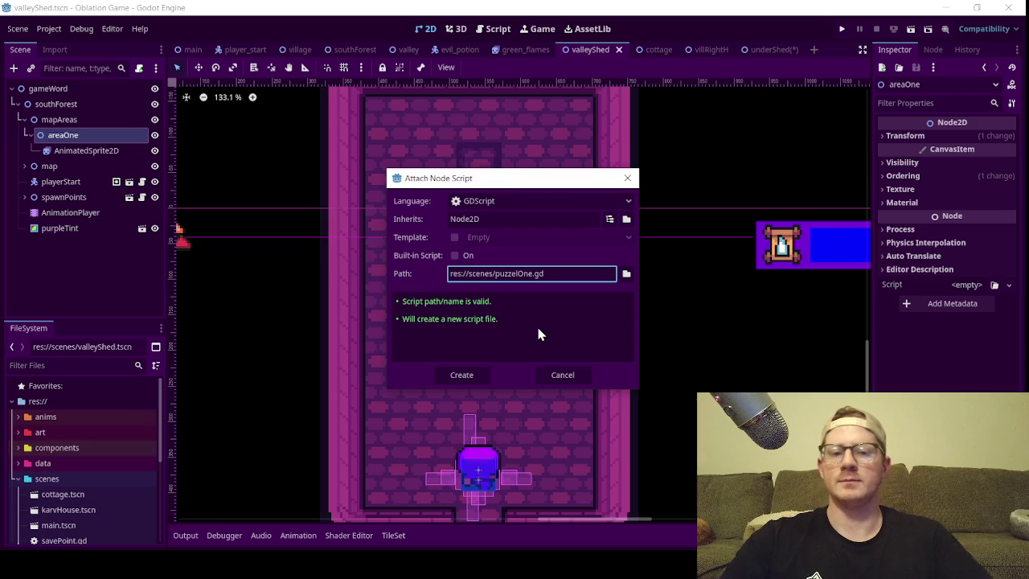
click(626, 274)
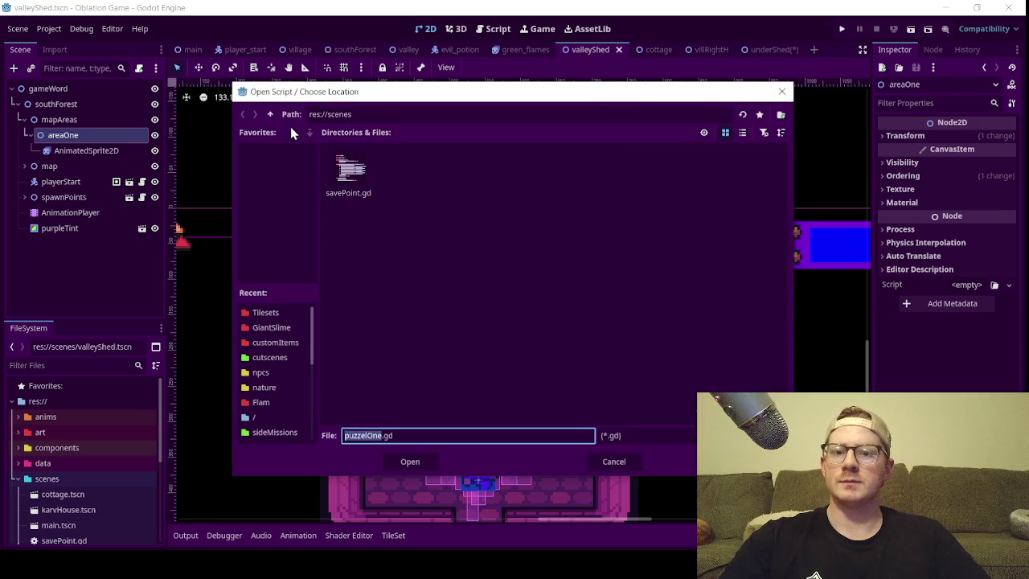
- Create a puzzels folder inside res://scripts and attach puzzelOne.gd there to areaOne
click(270, 114)
double_click(619, 173)
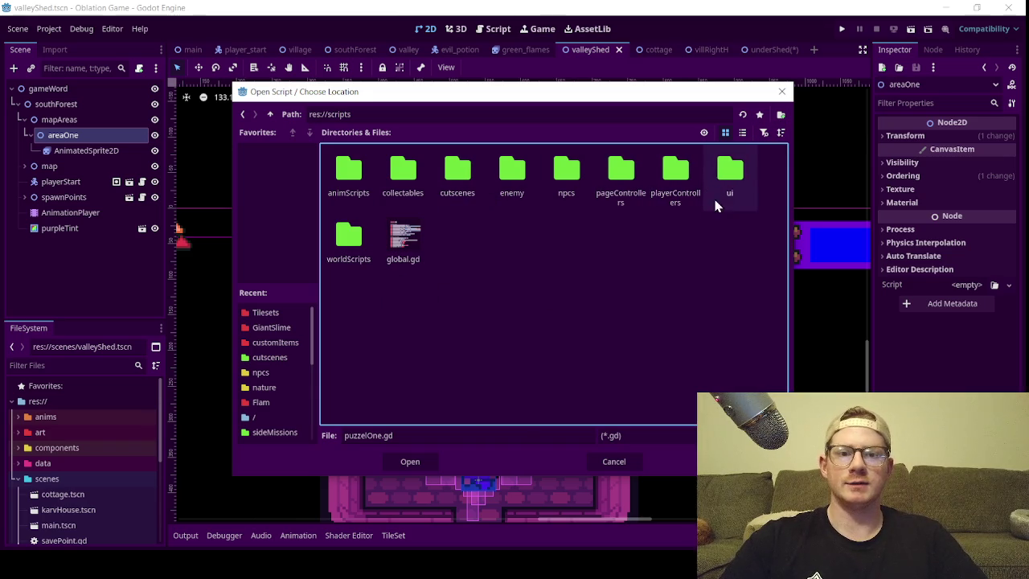
click(780, 117)
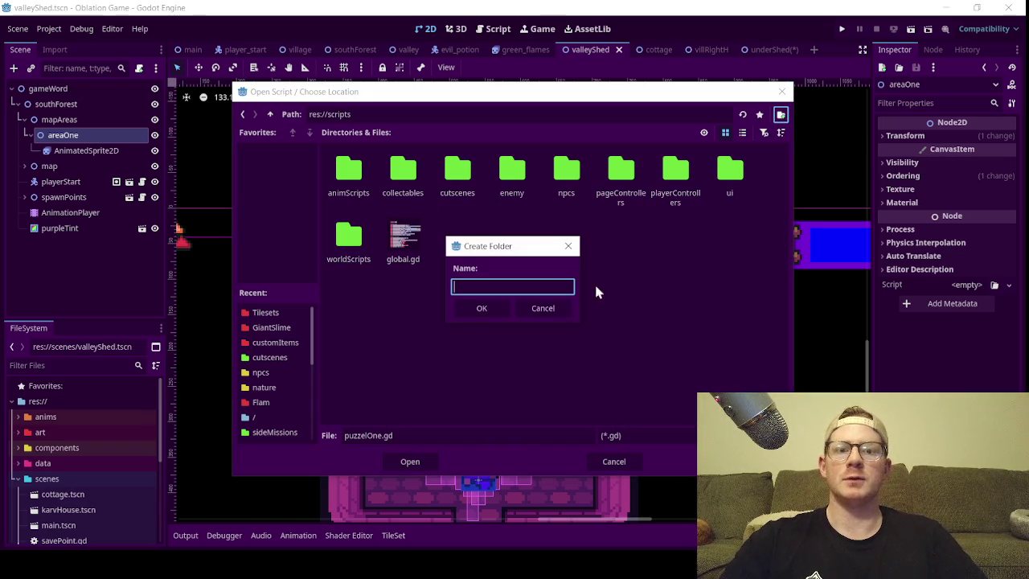
text(p)
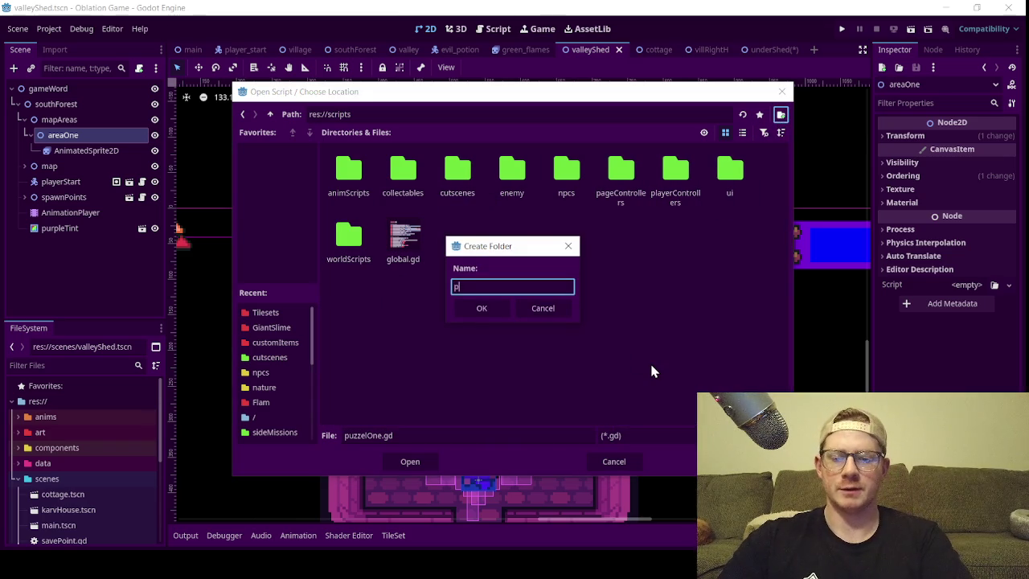
text(uzzel)
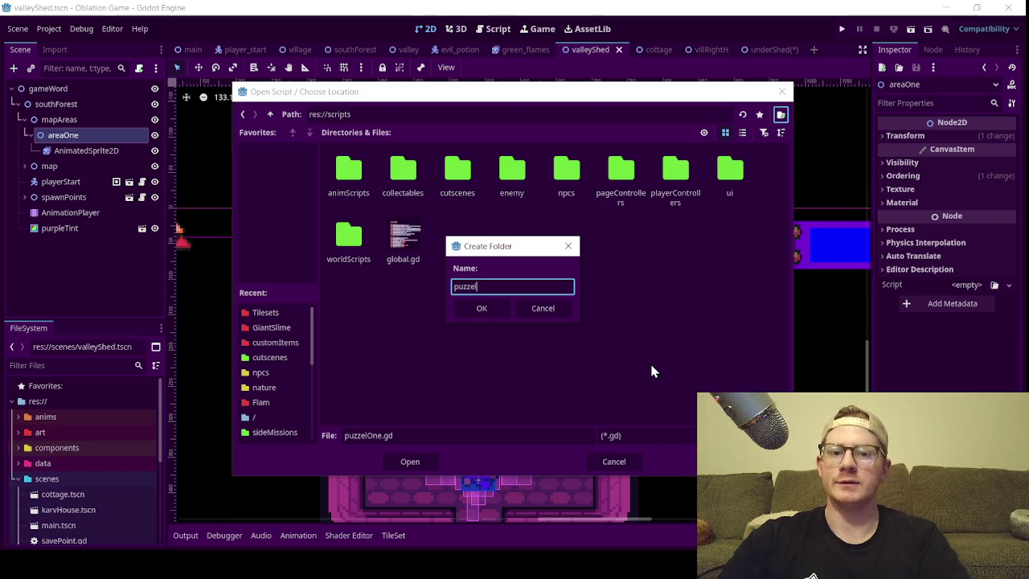
text(s)
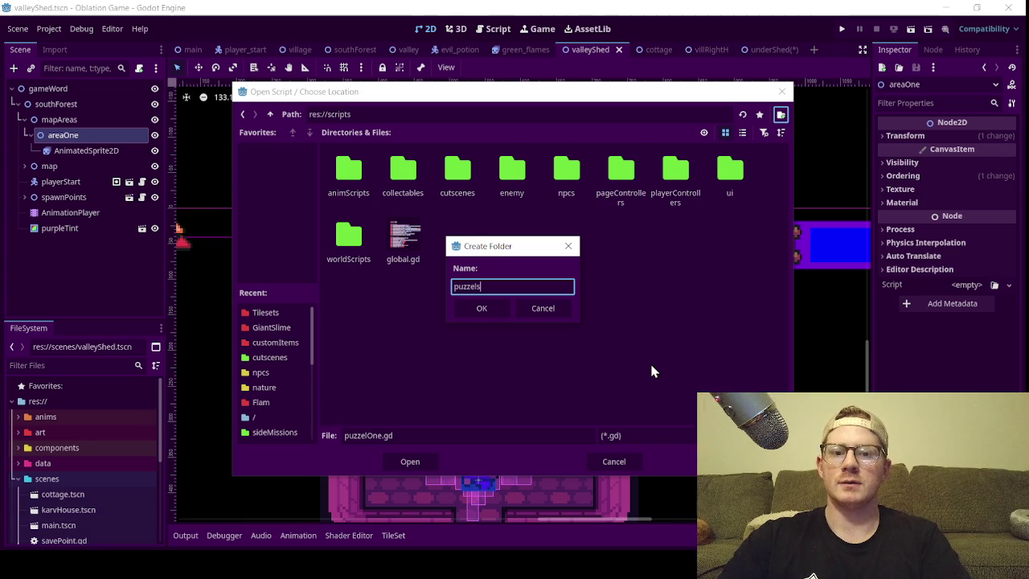
key(Return)
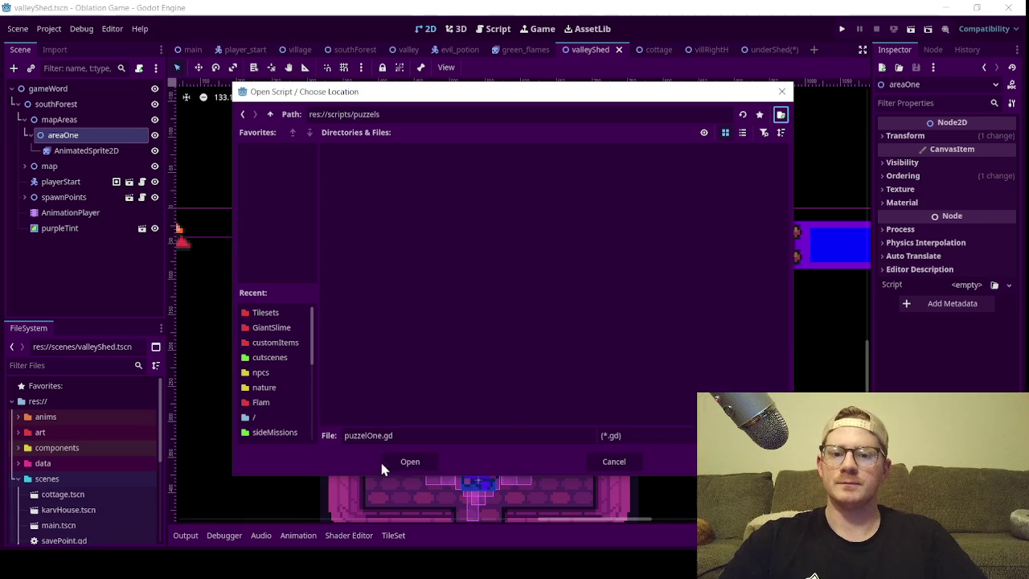
click(414, 465)
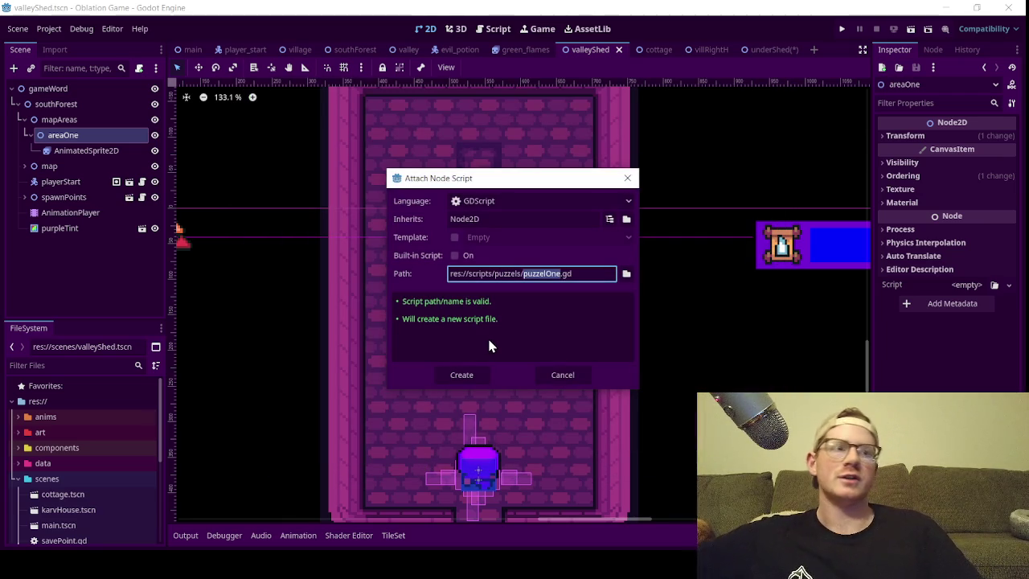
click(468, 382)
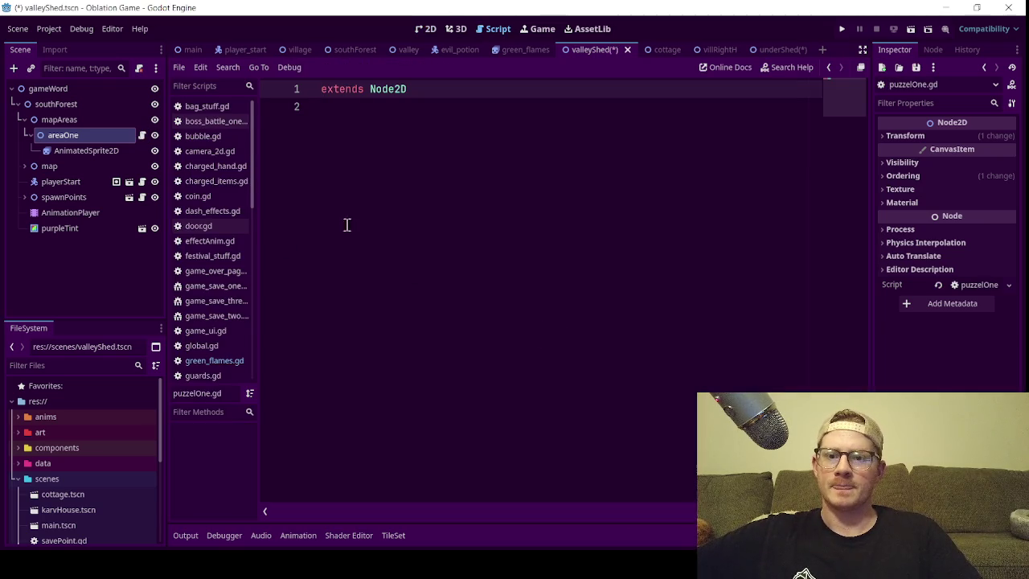
click(457, 181)
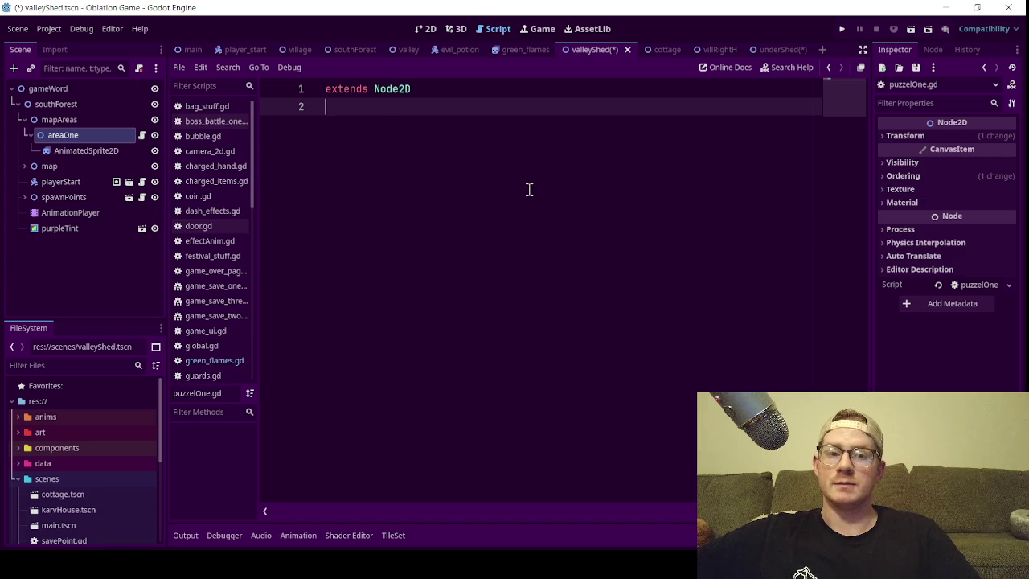
- Declare "var solved_puzzel: bool = false" in puzzelOne.gd and save
key(ctrl+s)
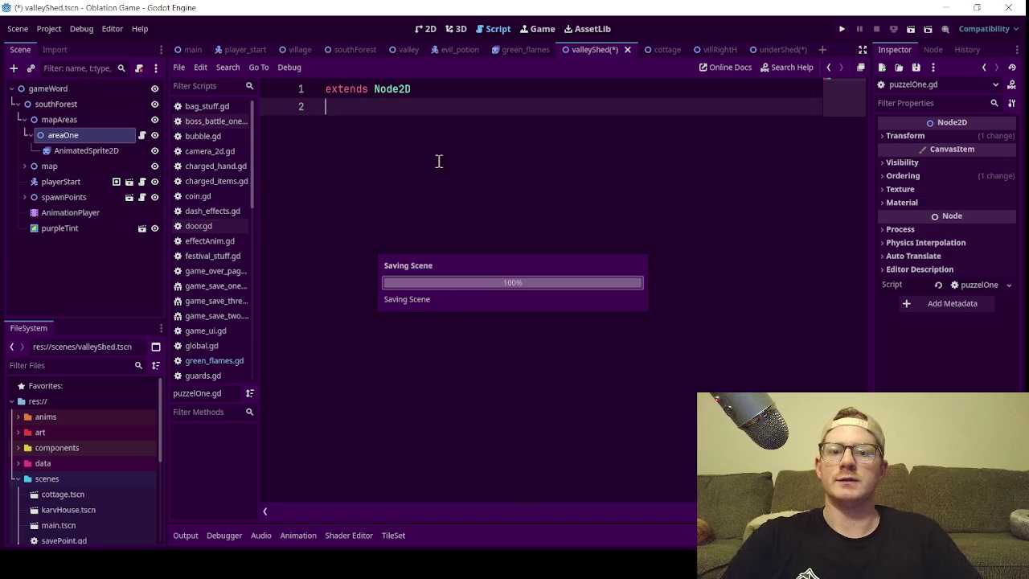
key(Return)
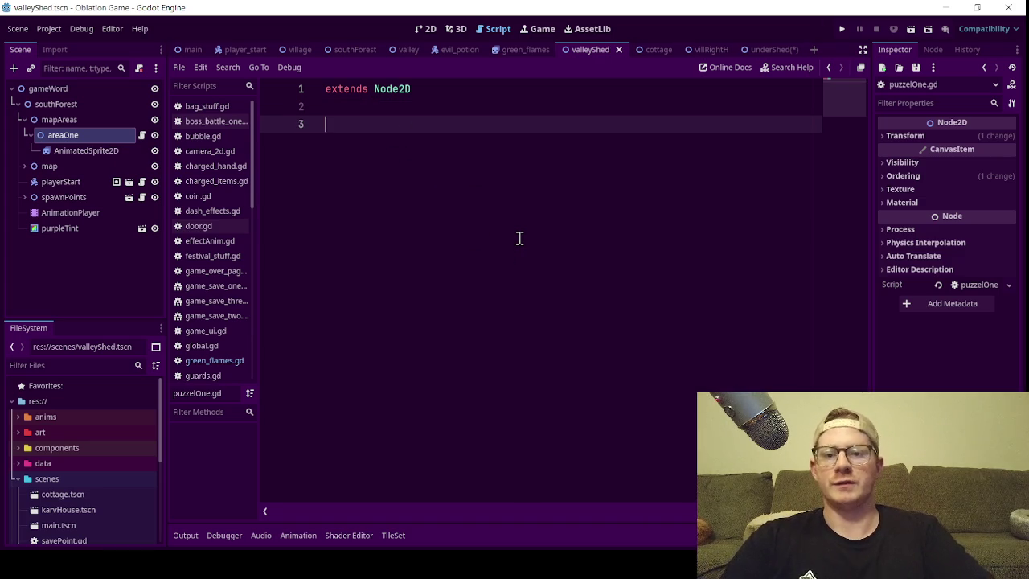
text(var)
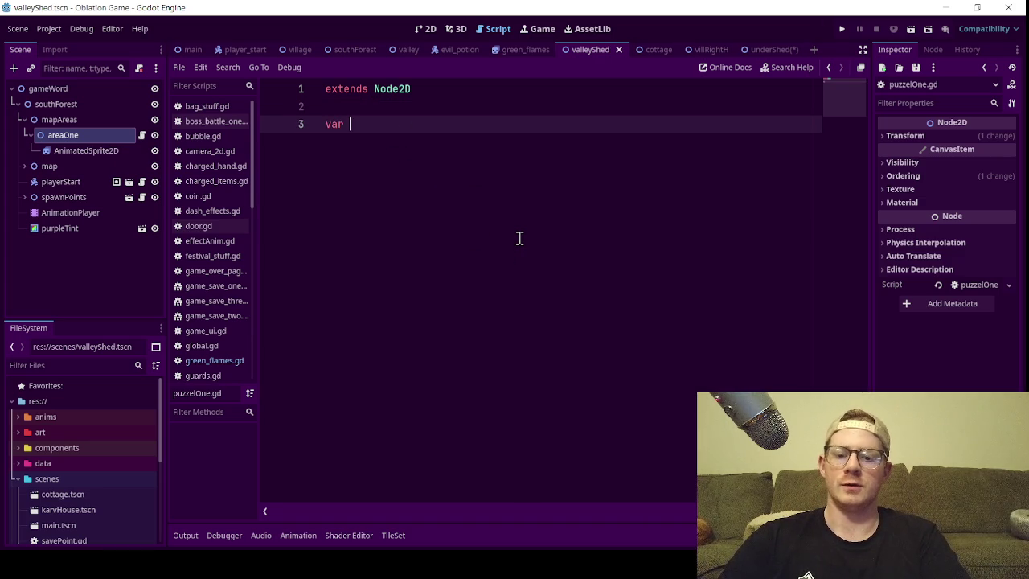
text( solved)
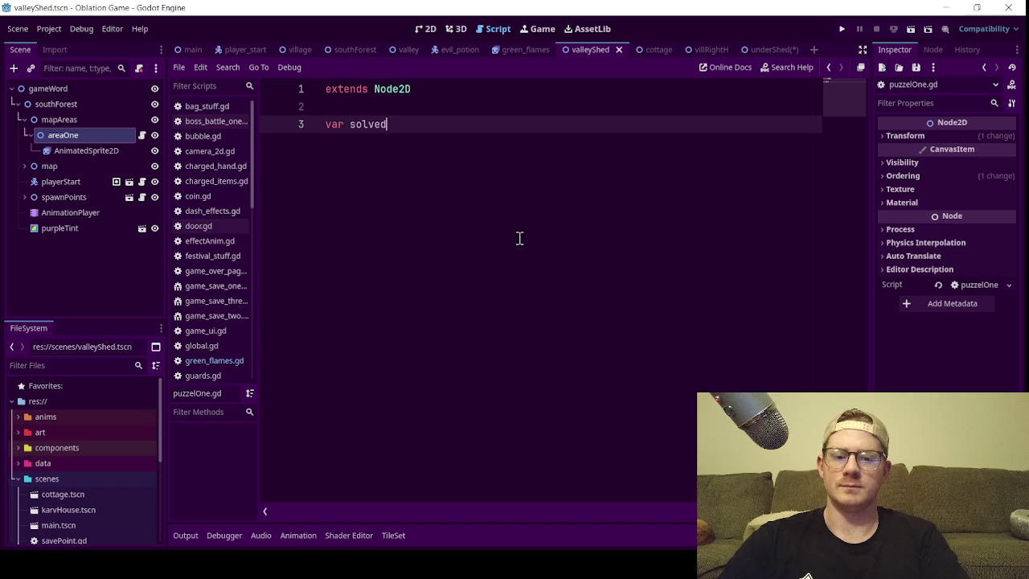
text(_puzz)
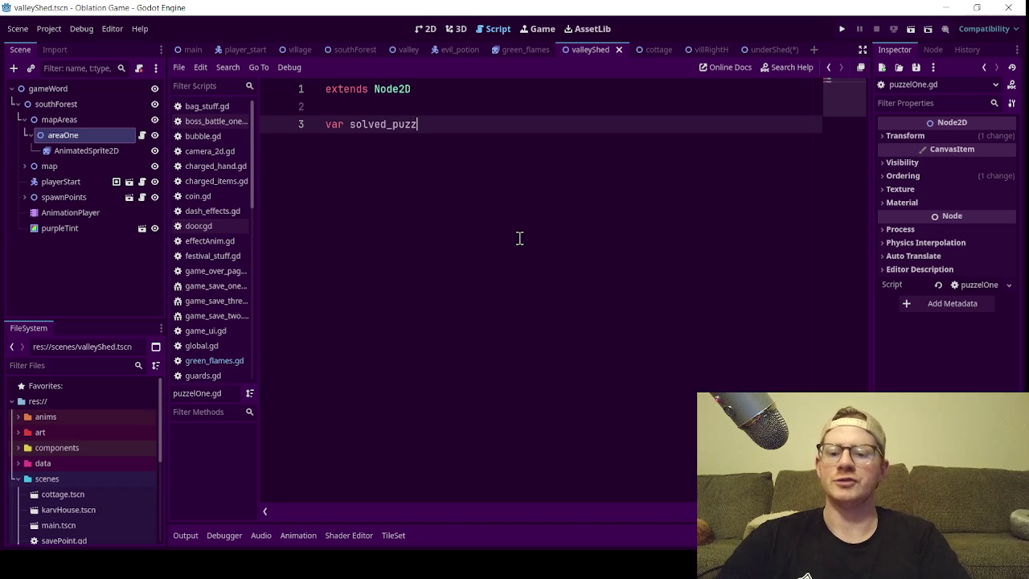
text(el)
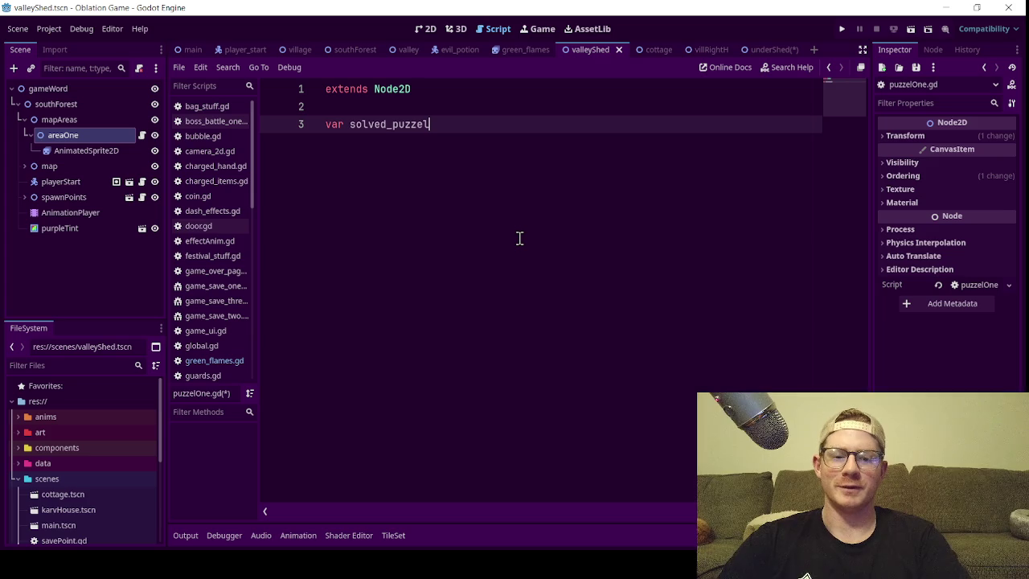
text(b)
key(BackSpace)
text(bool)
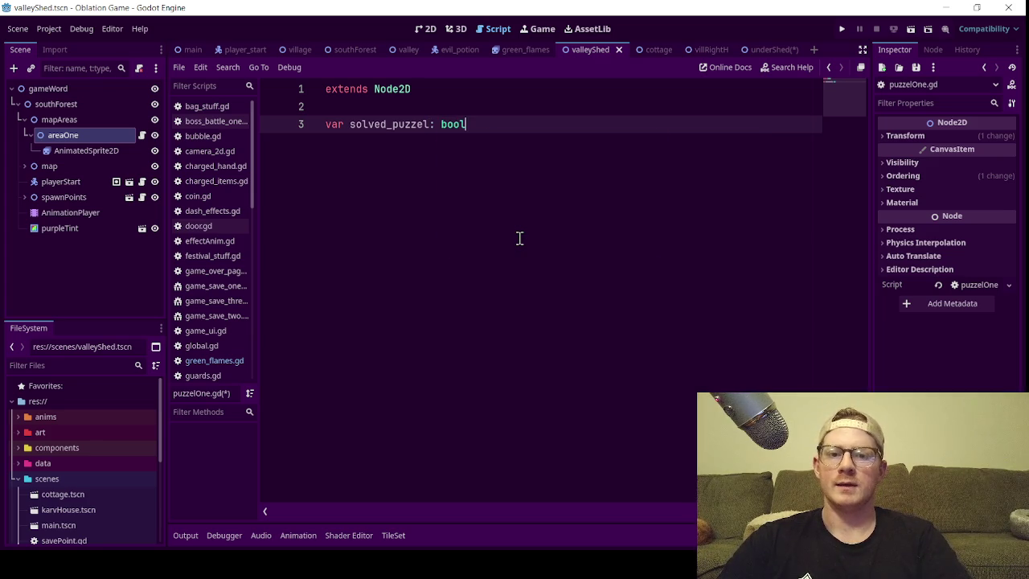
text( = false)
key(ctrl+s)
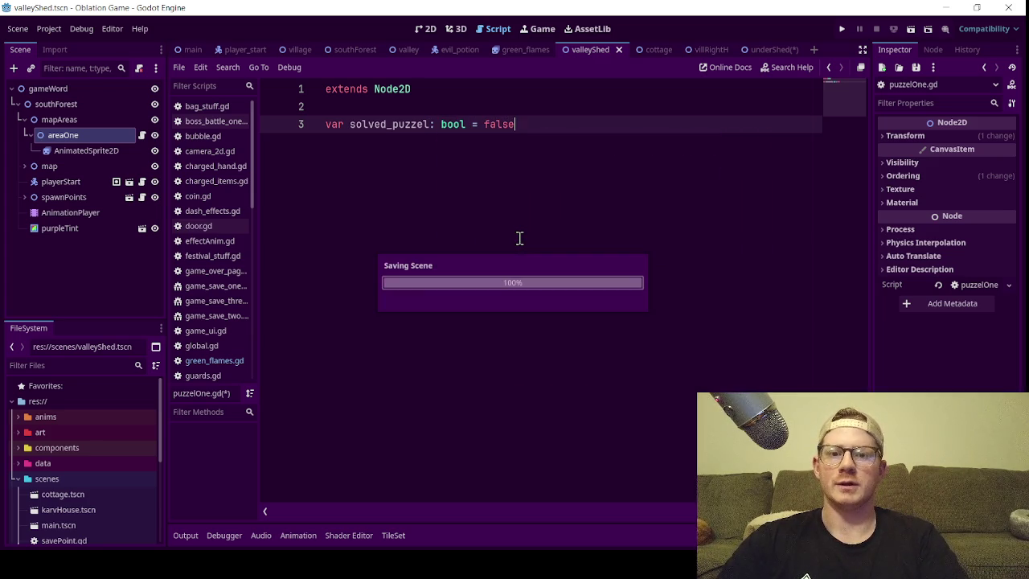
- Add a func _process(delta: float) -> void via autocomplete, with an empty body line
key(Return)
key(Return)
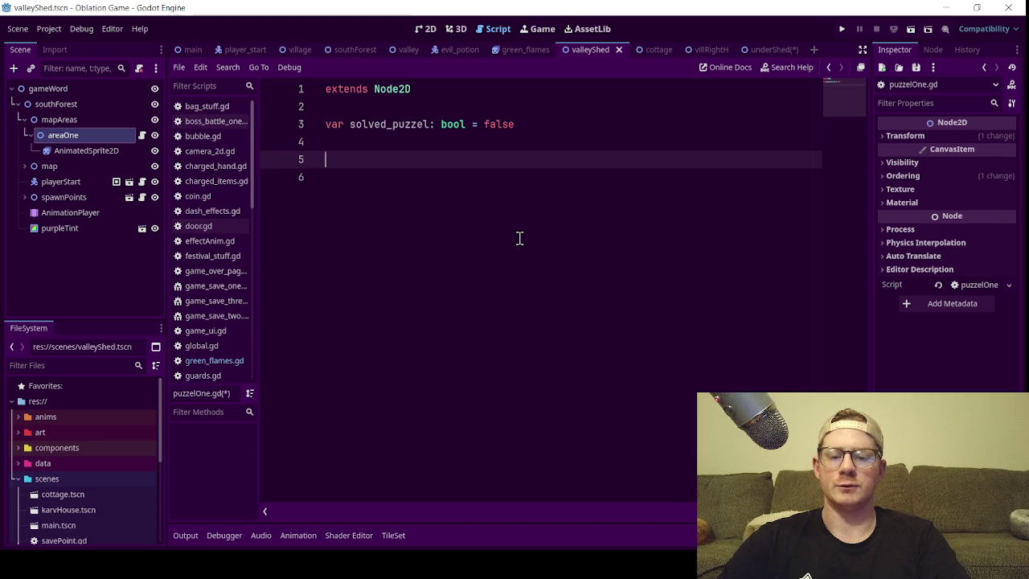
text(p)
key(BackSpace)
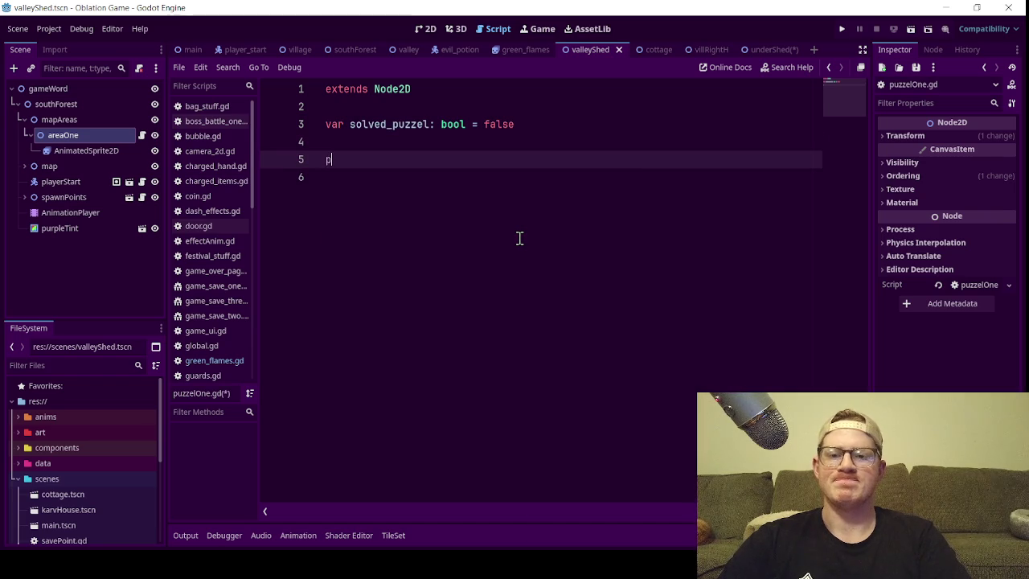
text(pr)
key(BackSpace)
key(BackSpace)
text(fun)
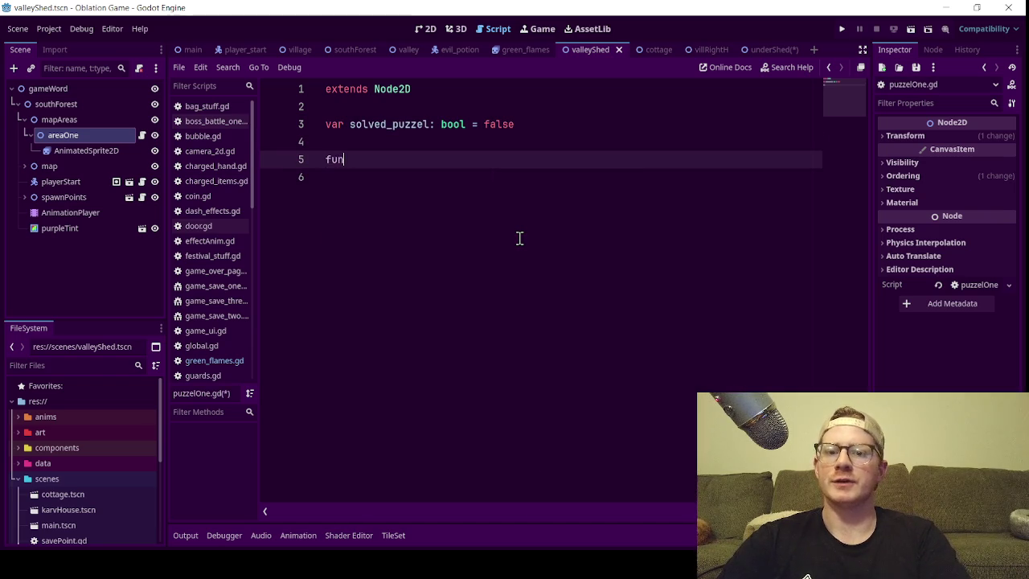
text(c _pr)
key(Return)
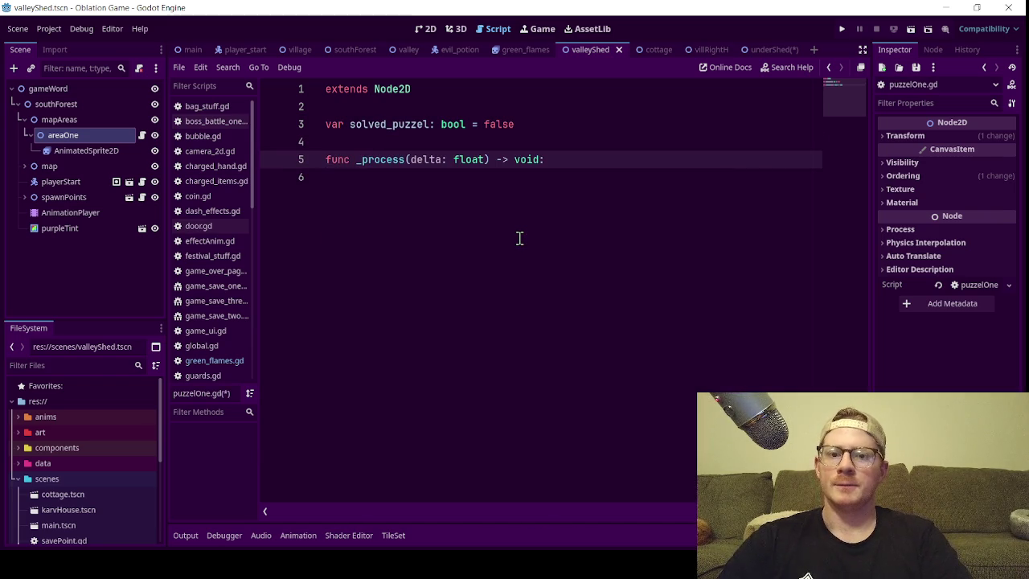
key(Return)
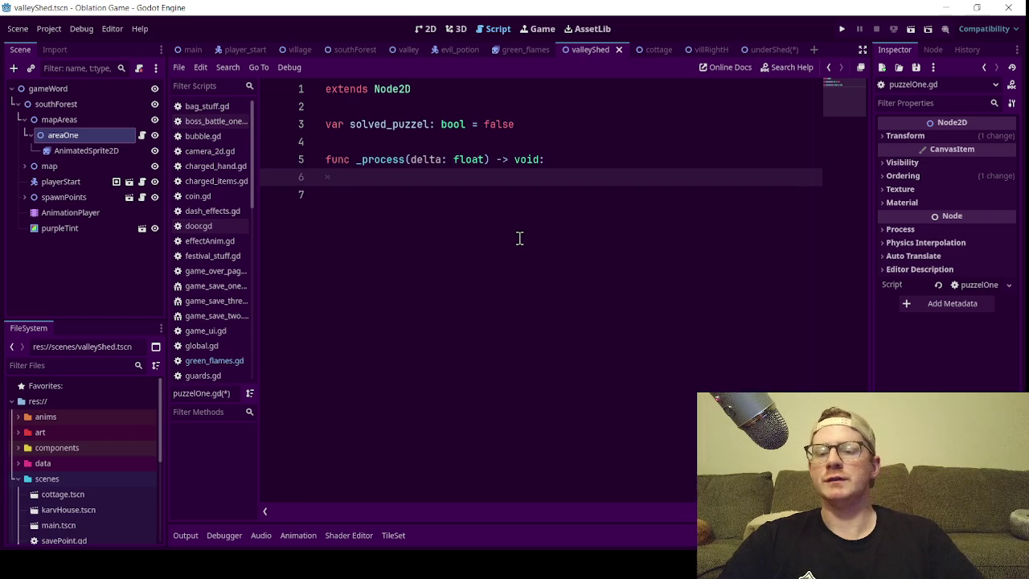
- Insert a $AnimatedSprite2D reference into the _process body and list its members
drag(86, 151, 370, 179)
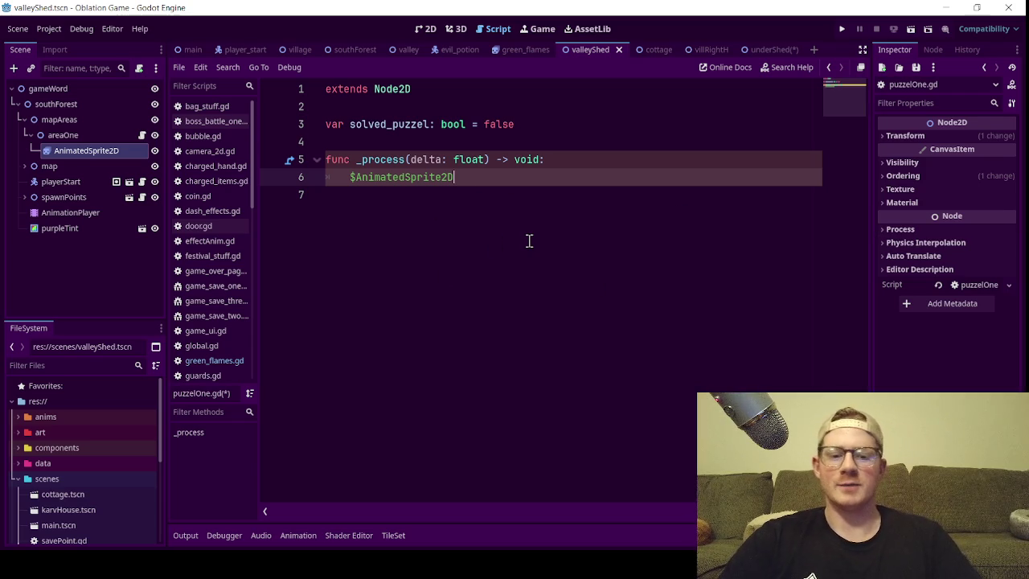
key(ctrl+space)
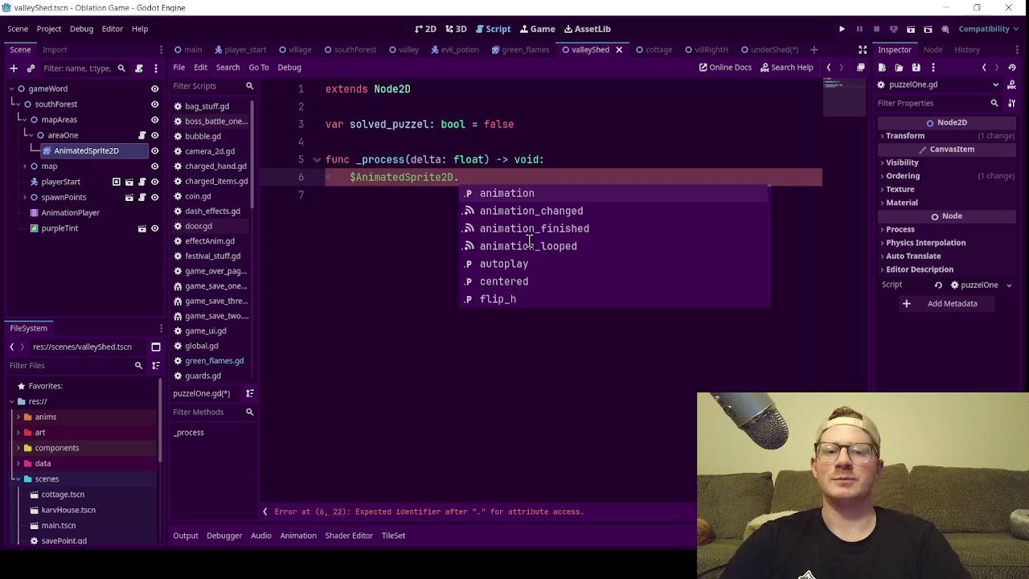
click(426, 29)
- Save the underShed scene and go back through the scene tabs to valleyShed
scroll(610, 257, down, 3)
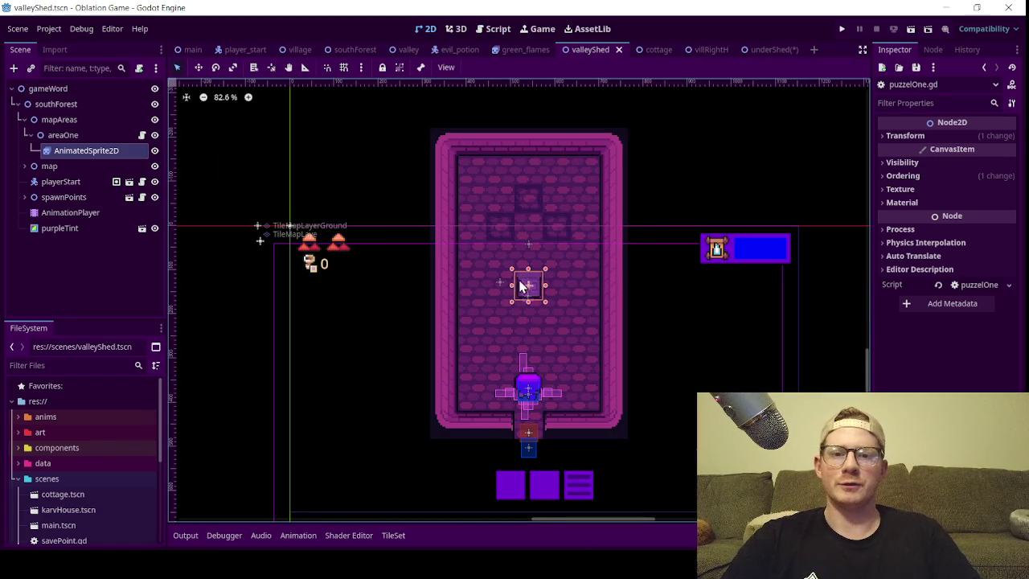
click(769, 50)
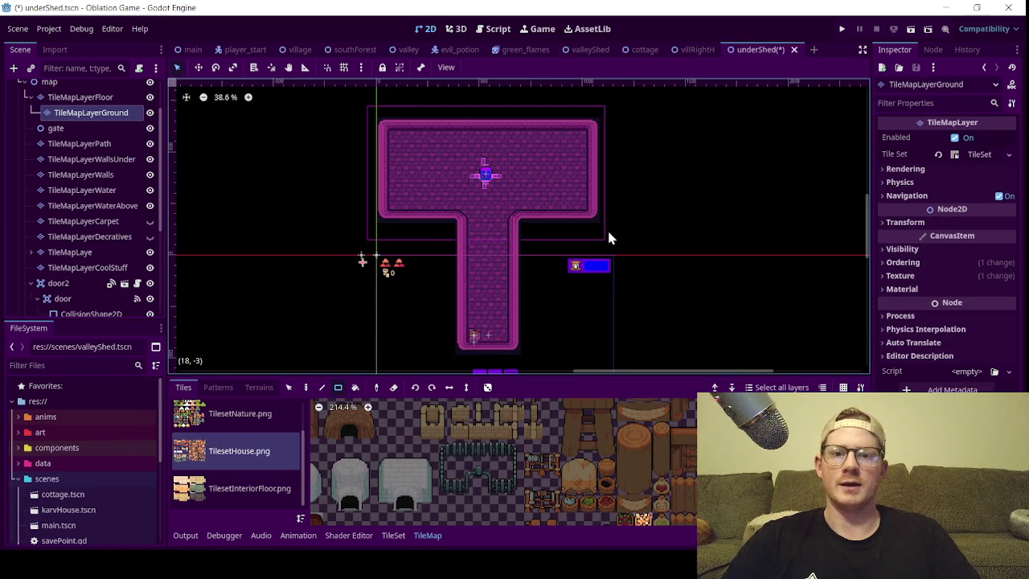
key(ctrl+s)
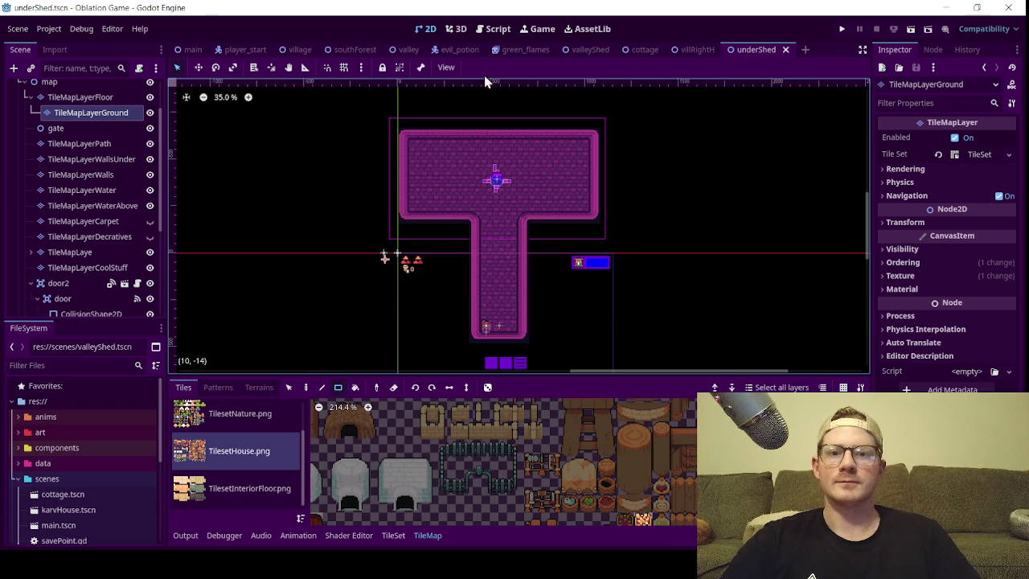
click(698, 50)
click(635, 51)
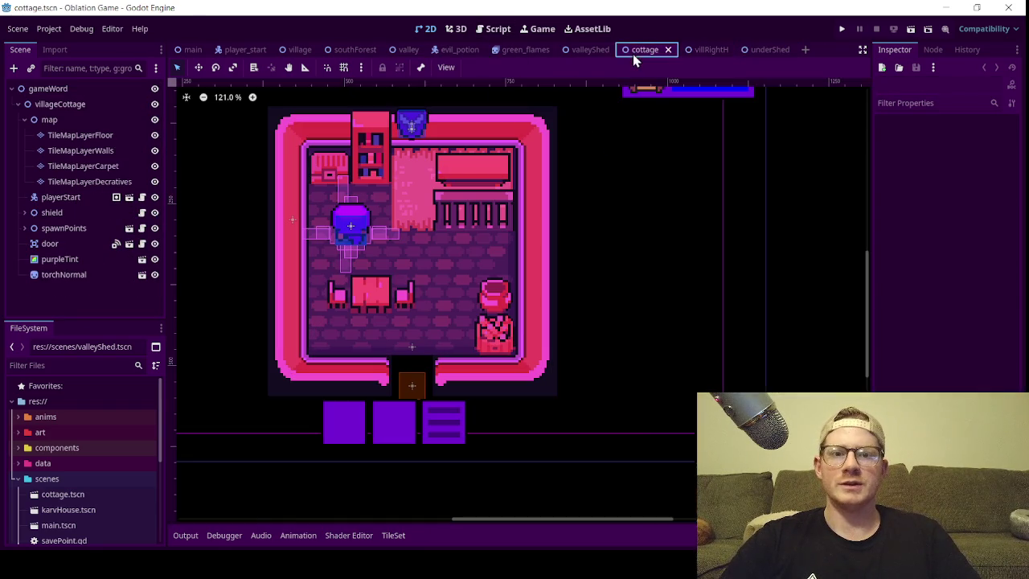
click(583, 50)
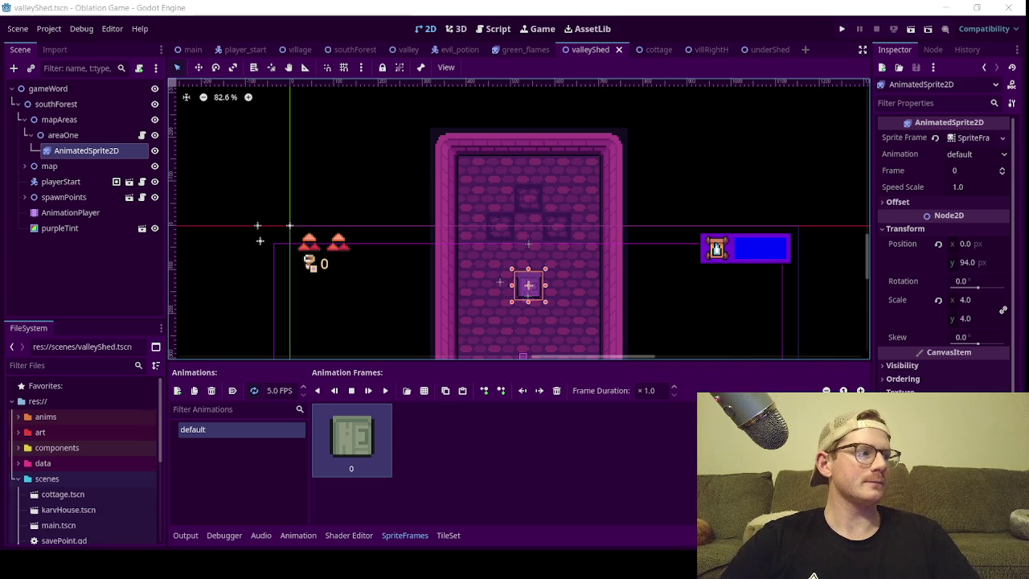
- Zoom and pan around the valleyShed room to look over the door sprite, then reopen puzzelOne.gd
scroll(508, 248, down, 5)
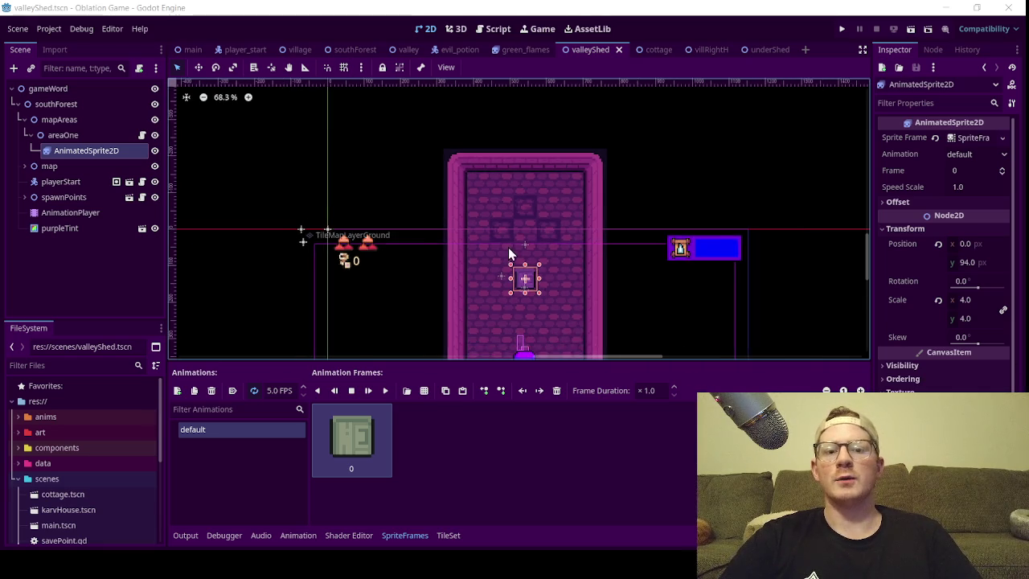
scroll(518, 234, up, 4)
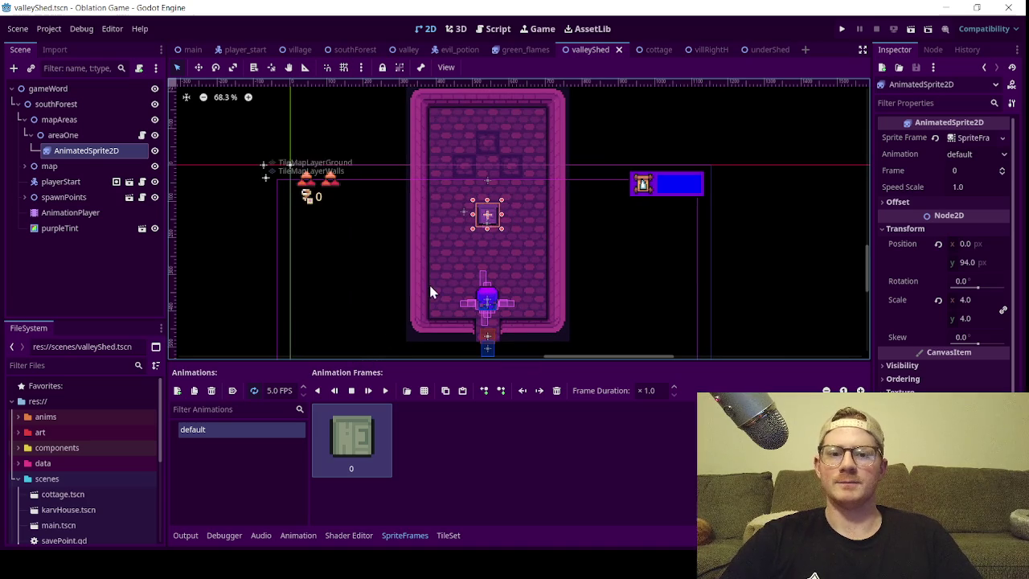
scroll(429, 265, down, 1)
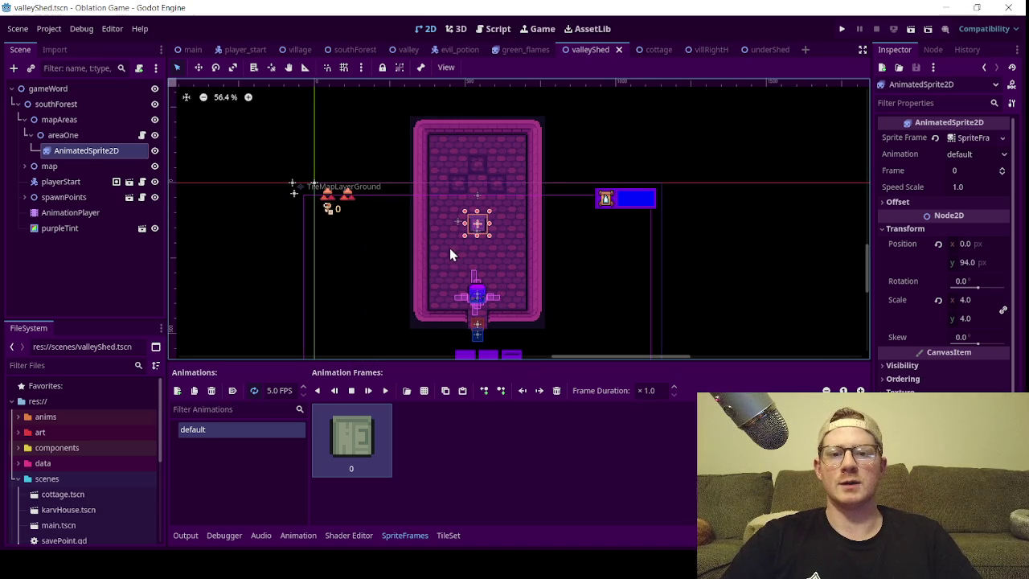
scroll(460, 255, up, 1)
scroll(461, 256, down, 1)
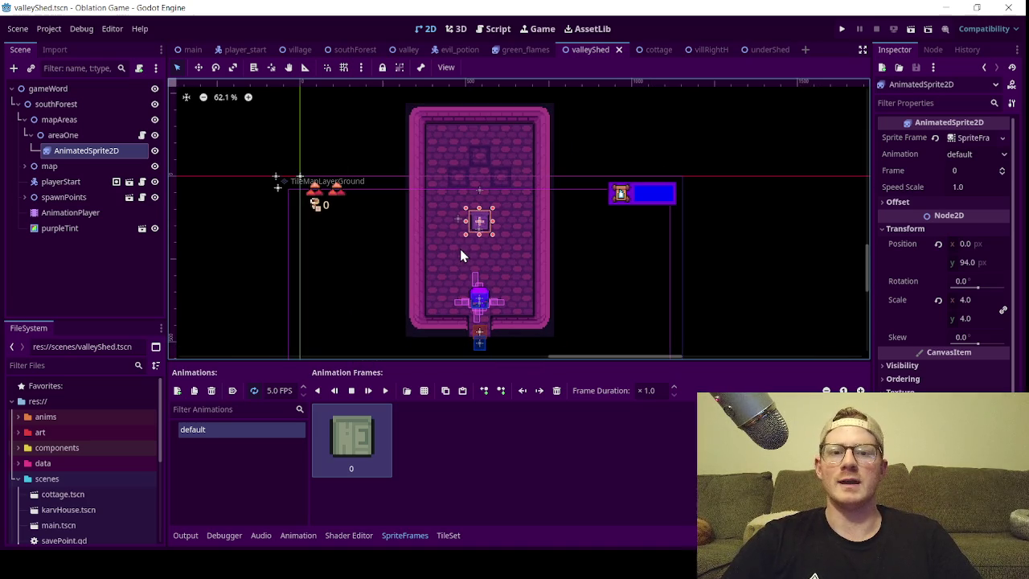
scroll(446, 230, up, 2)
scroll(360, 128, up, 1)
scroll(378, 161, down, 3)
drag(427, 204, 421, 225)
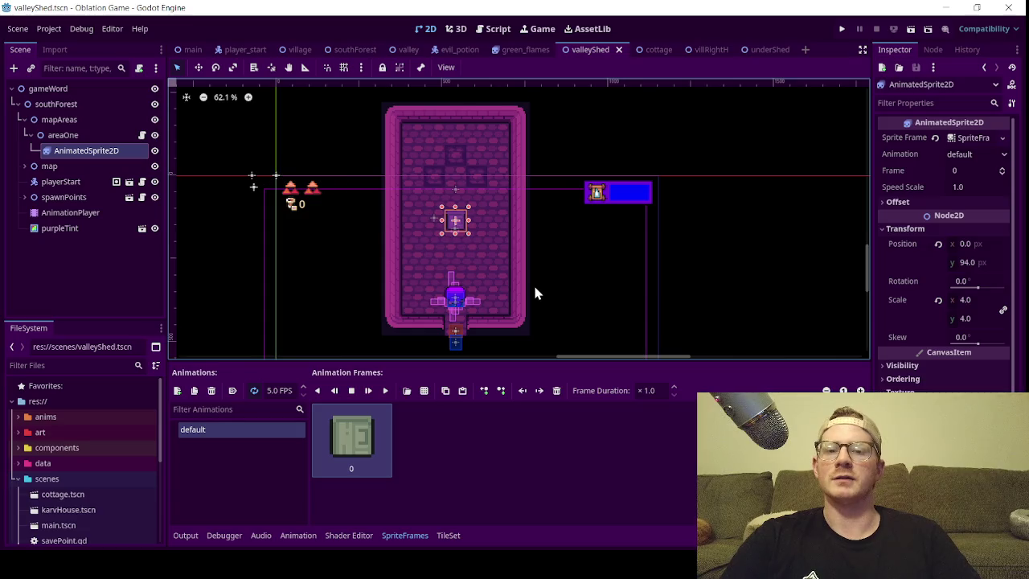
scroll(534, 291, up, 1)
scroll(534, 291, down, 1)
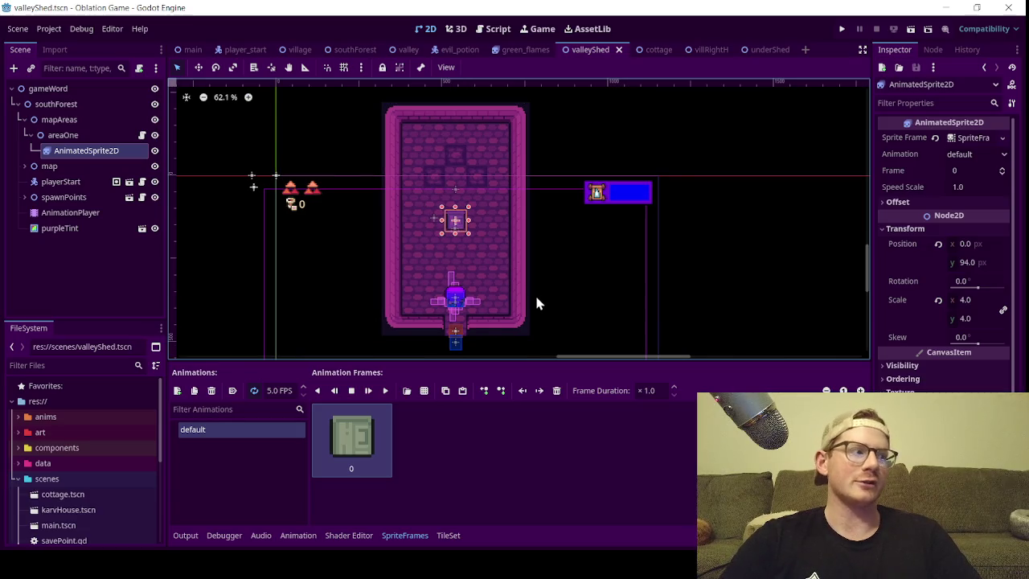
scroll(429, 265, up, 1)
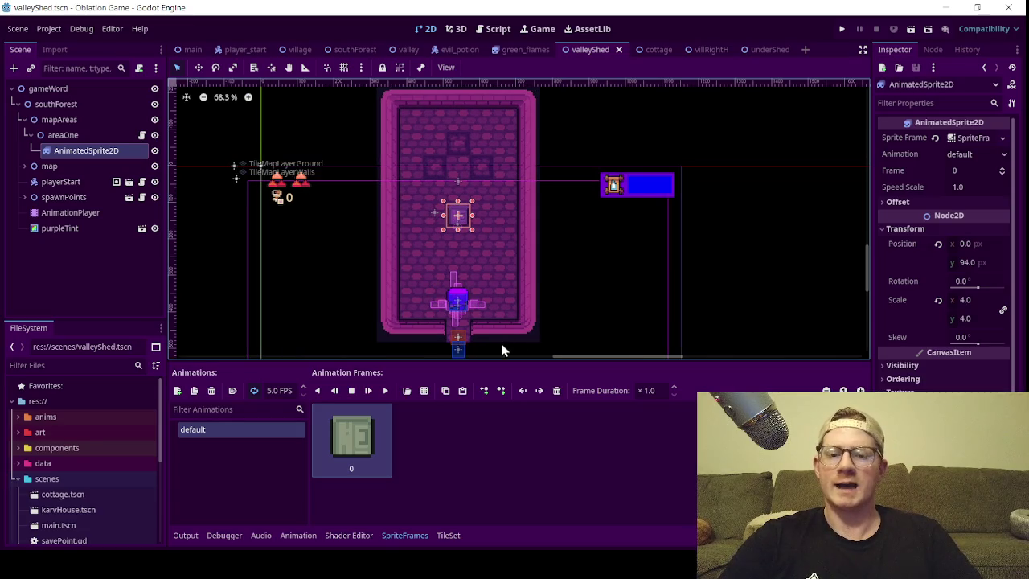
scroll(408, 239, up, 1)
scroll(446, 221, down, 1)
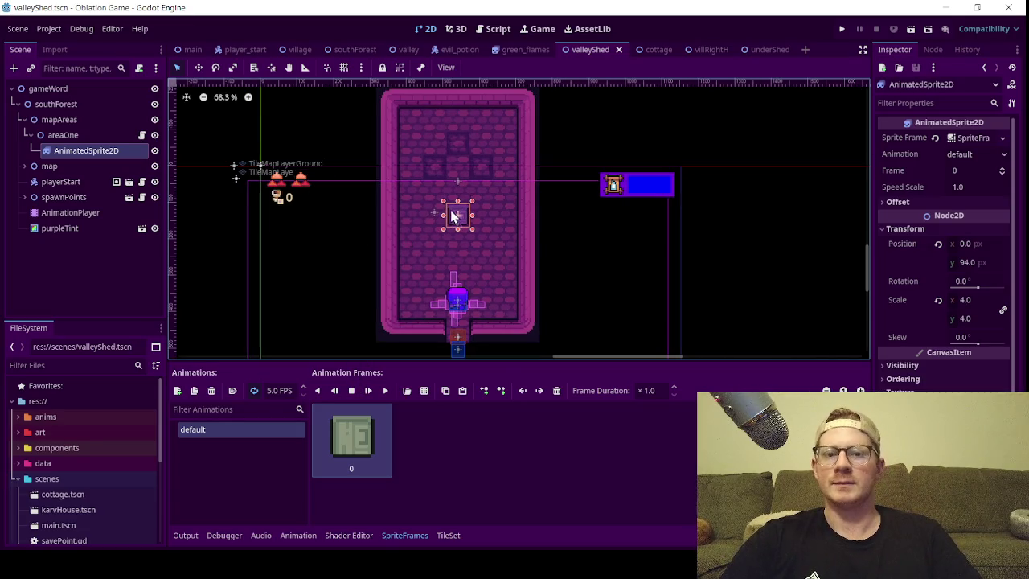
scroll(446, 225, up, 1)
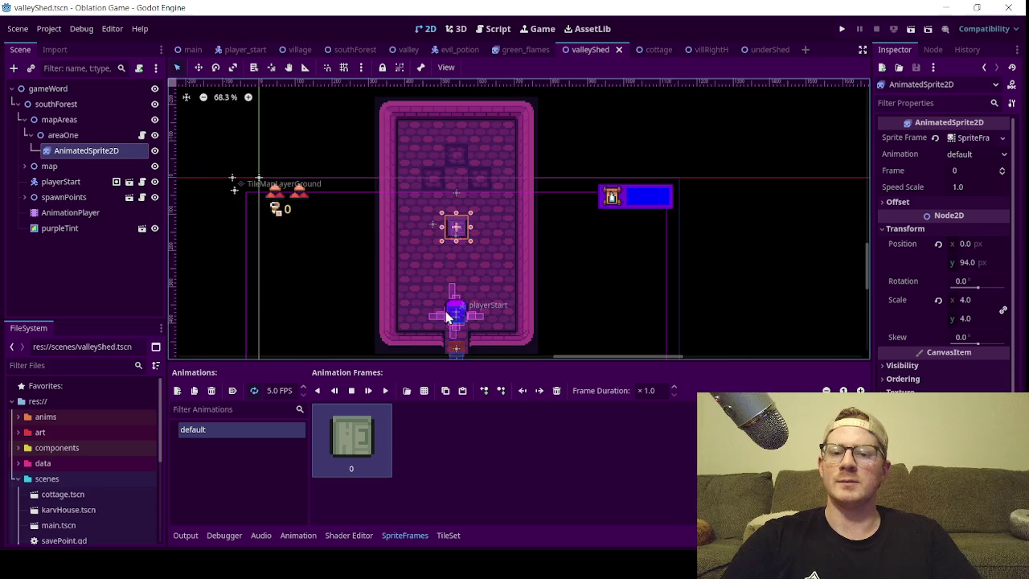
scroll(438, 292, up, 2)
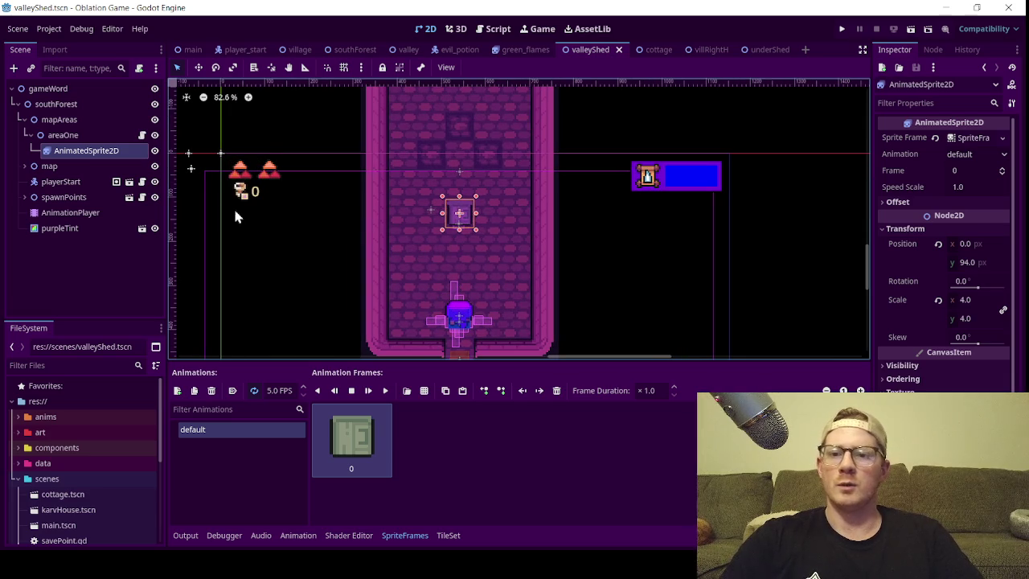
click(142, 135)
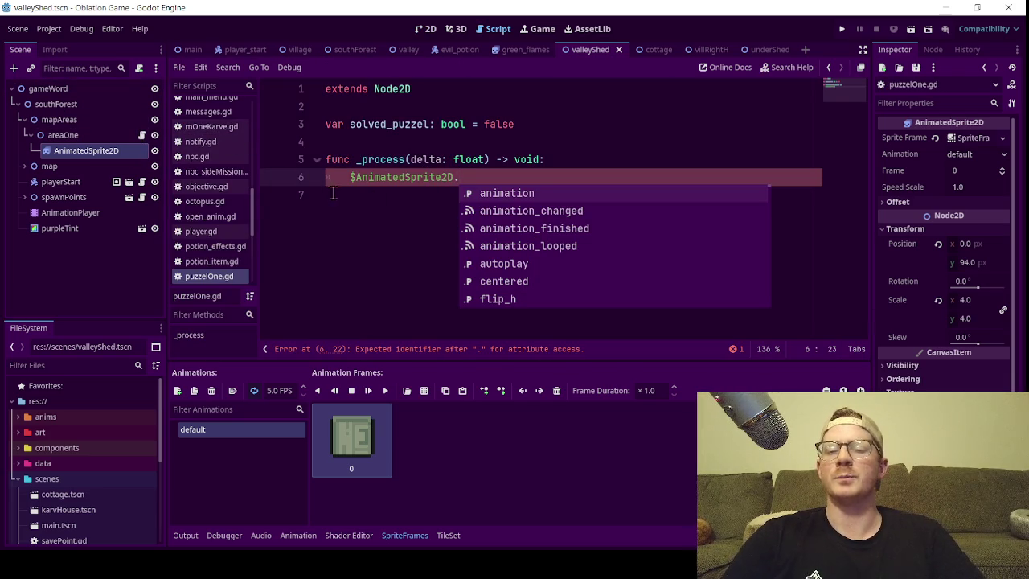
- Delete the unfinished $AnimatedSprite2D. line and add a blank line below solved_puzzel
click(470, 141)
click(481, 186)
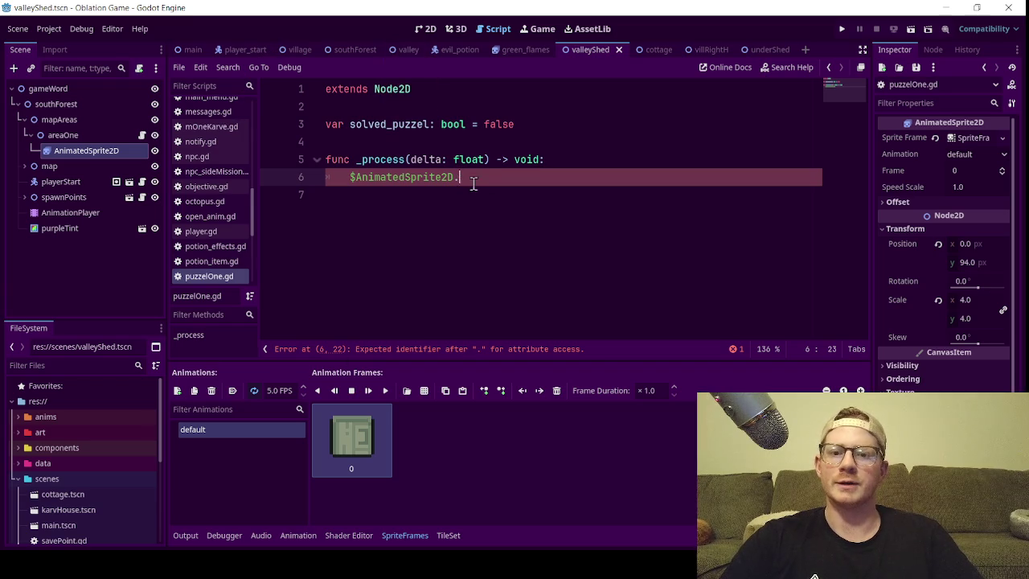
drag(476, 179, 347, 177)
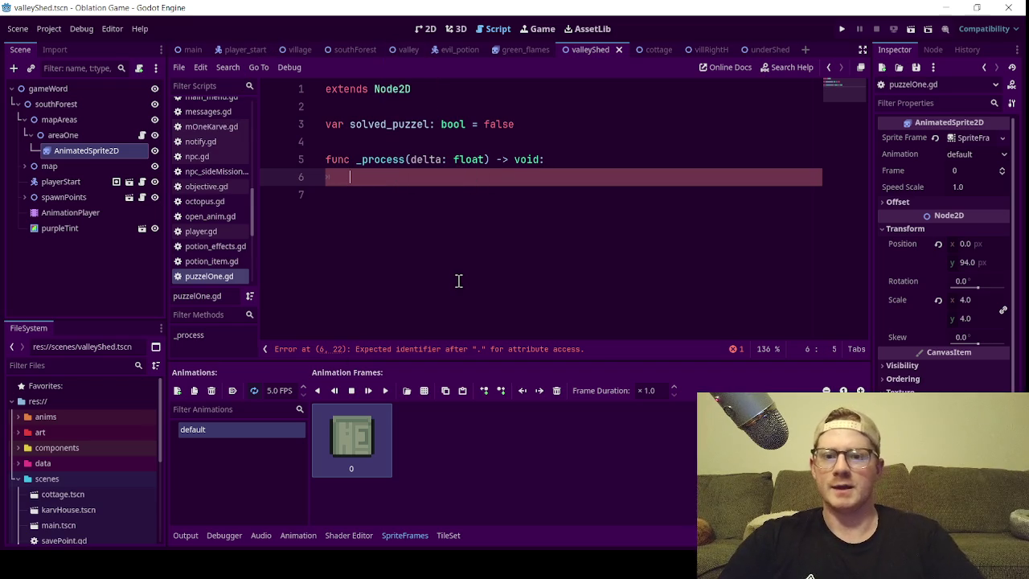
key(BackSpace)
click(563, 127)
key(Return)
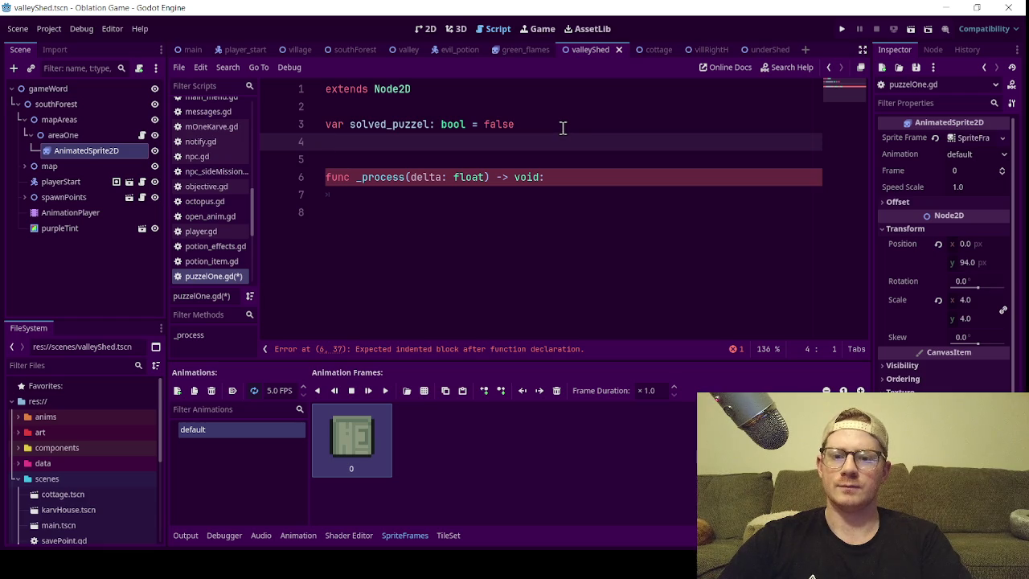
text(@onre)
key(Return)
text(trapped_)
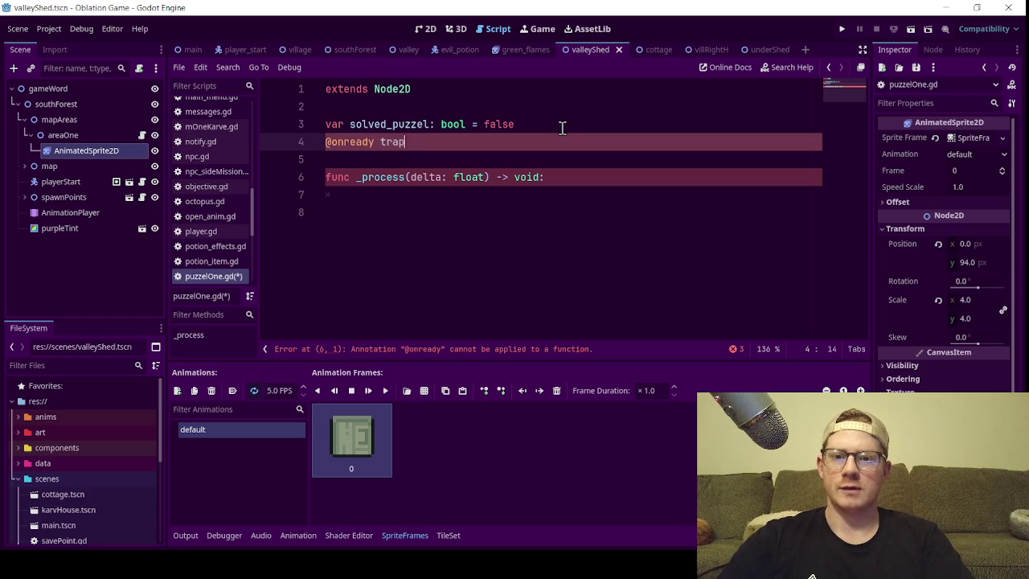
text(door:)
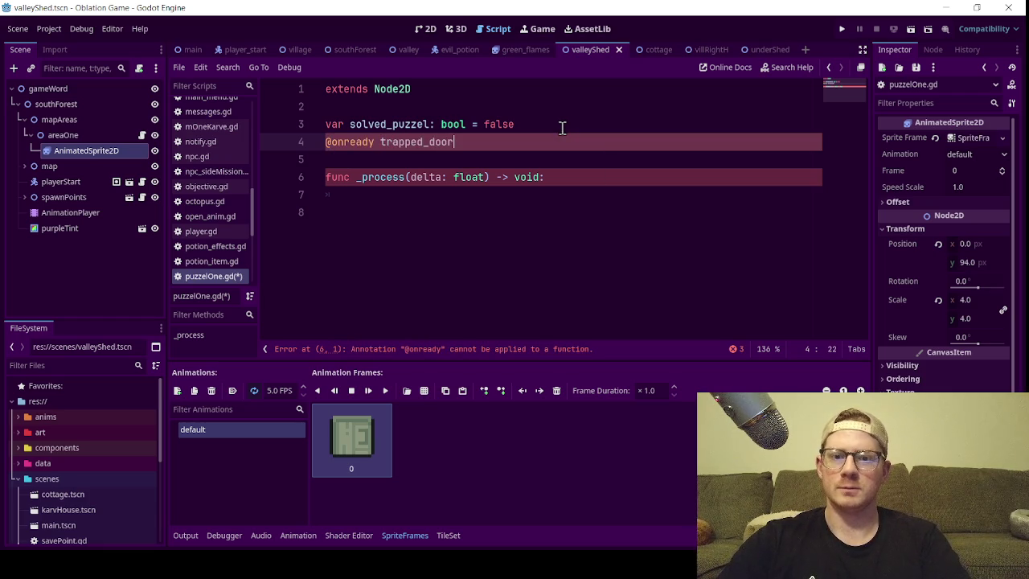
key(BackSpace)
text(:)
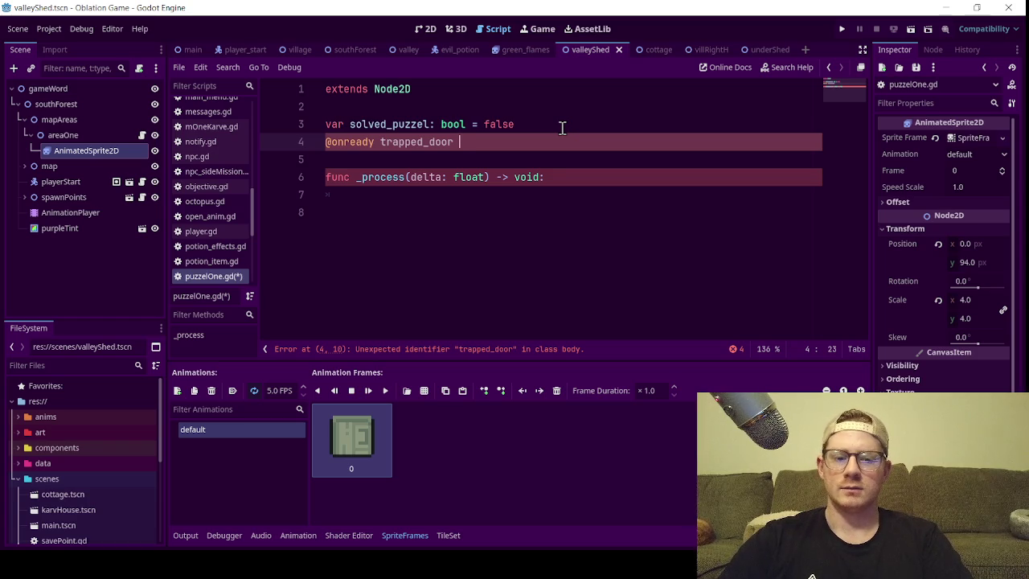
click(387, 142)
key(Left)
text(var)
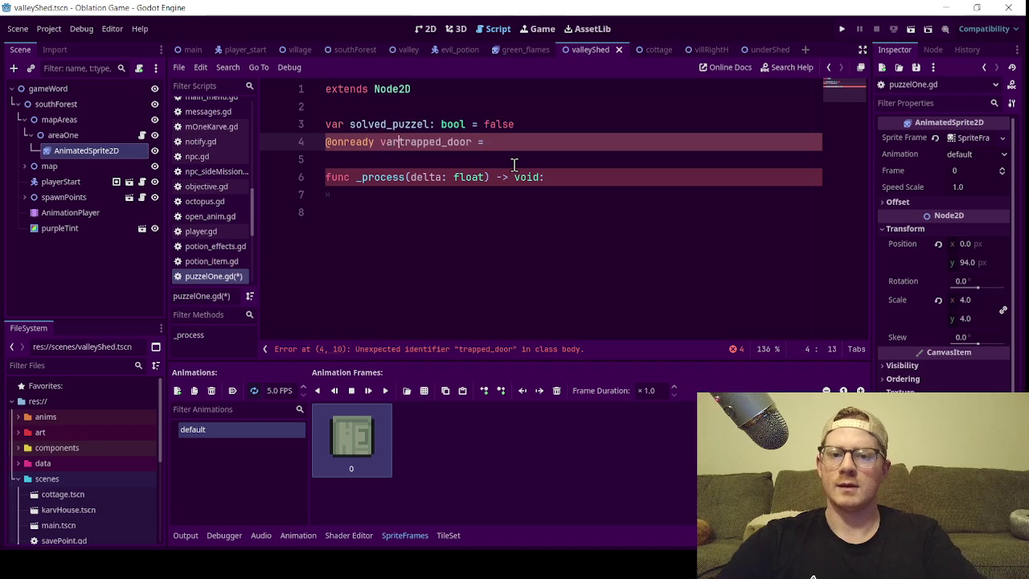
click(516, 144)
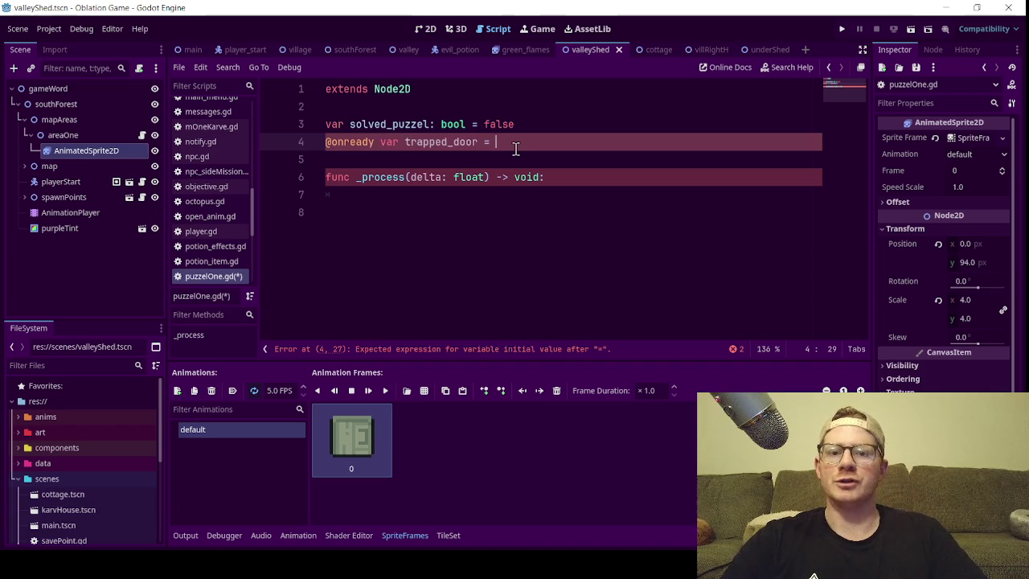
drag(84, 151, 567, 151)
- Write trapped_door.visible = false in the _process body
double_click(443, 143)
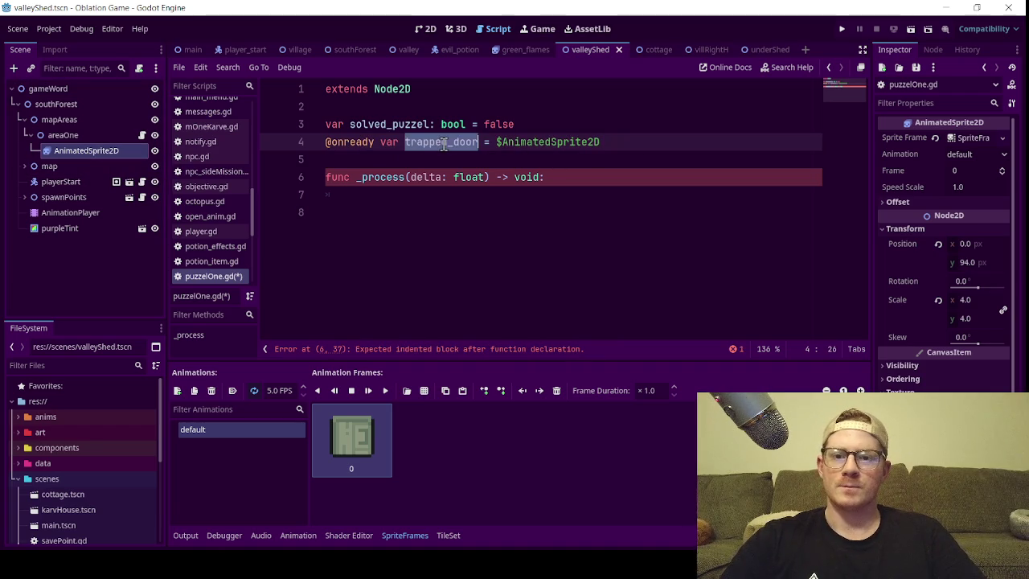
key(ctrl+c)
click(462, 195)
key(ctrl+v)
text(.vis)
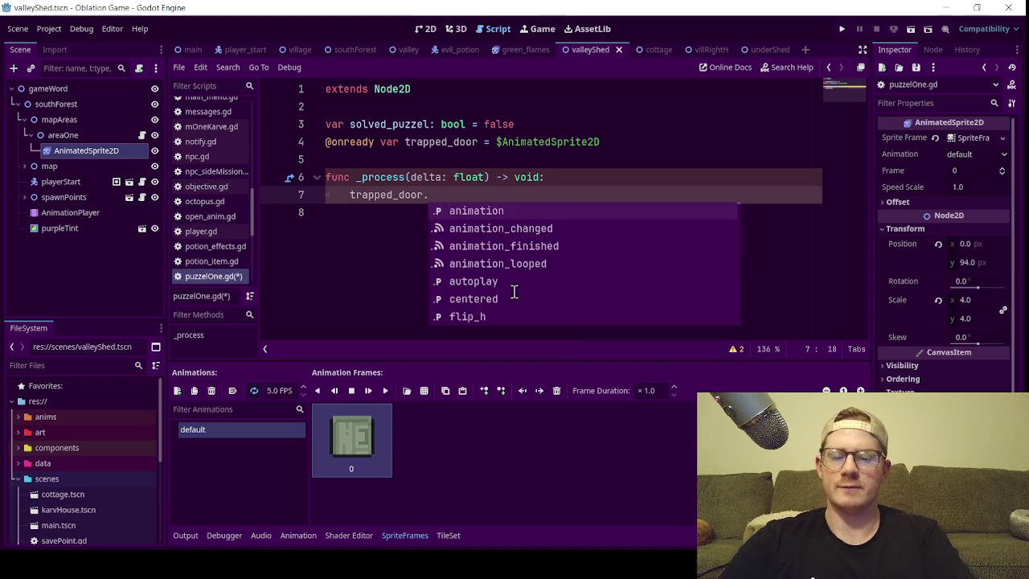
key(Down)
key(Down)
key(Return)
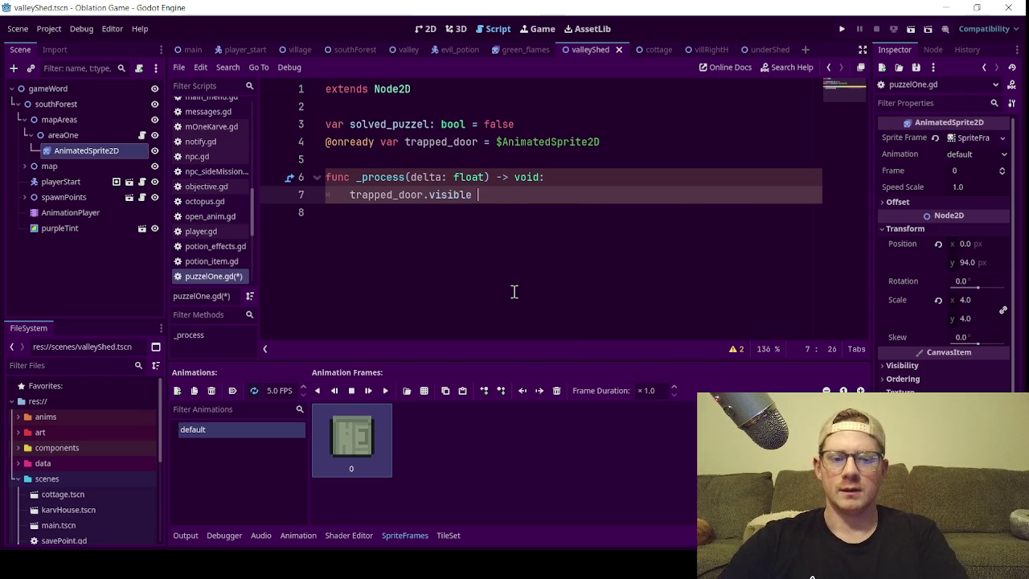
text(= false)
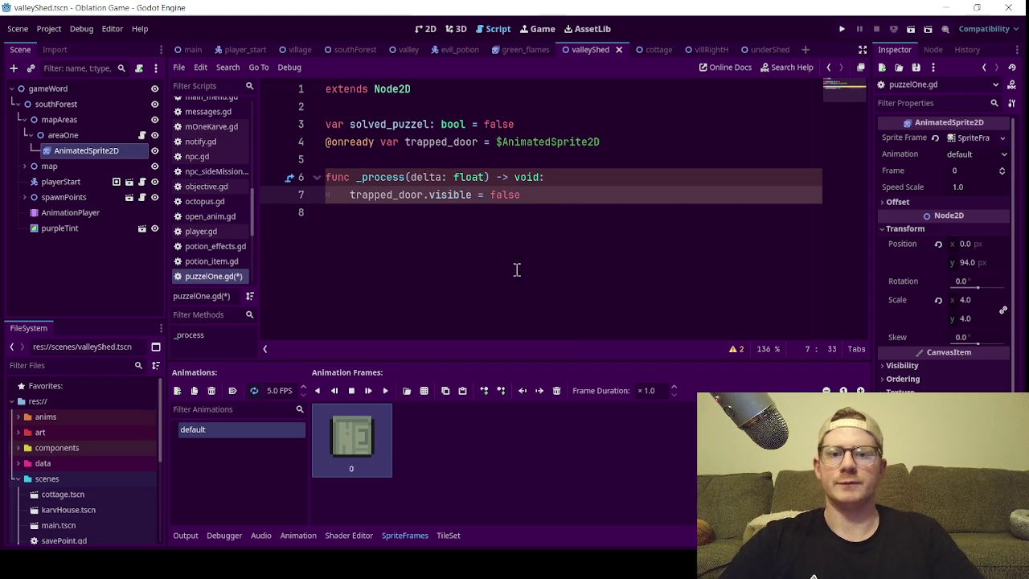
- Wrap the trapped_door line in 'if solved_puzzel == true:' with proper indentation
click(575, 179)
key(Return)
text(if s)
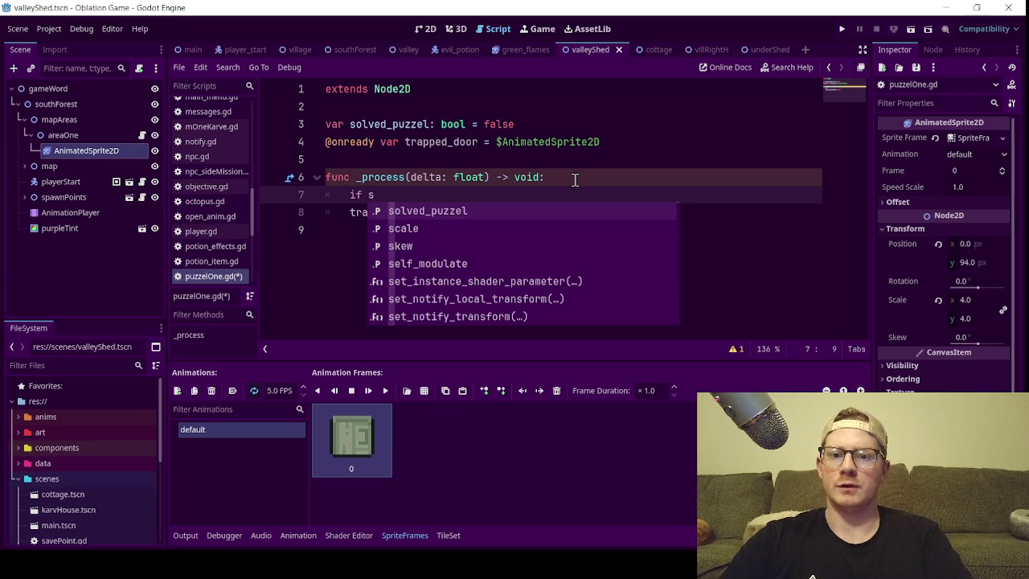
key(Return)
text(tri)
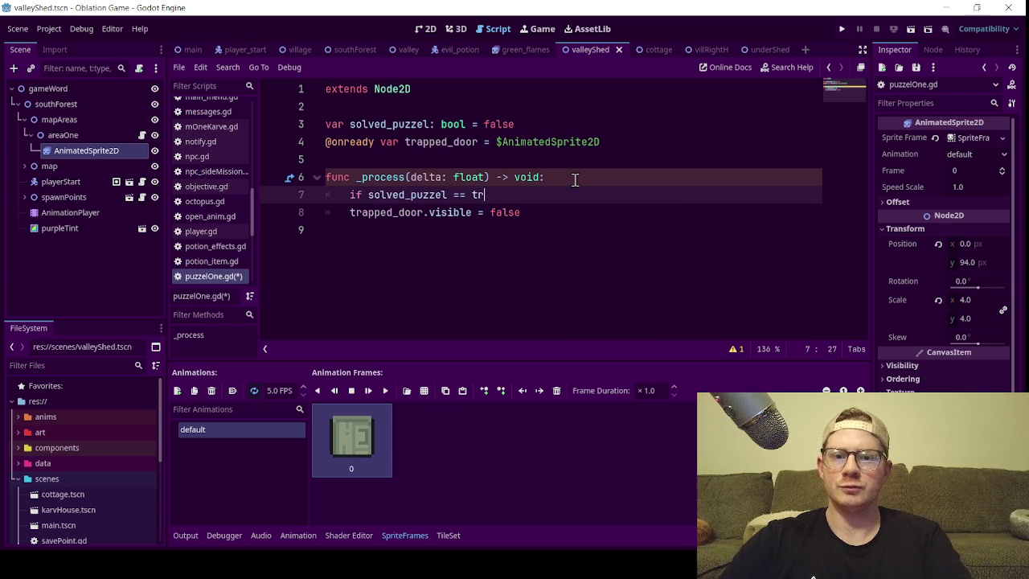
key(BackSpace)
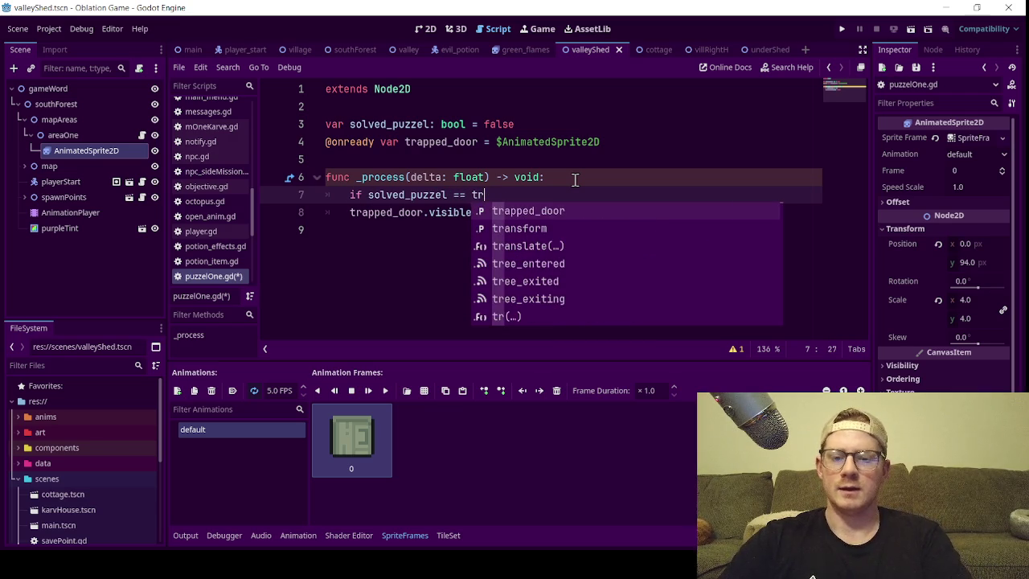
text(ue:)
key(Return)
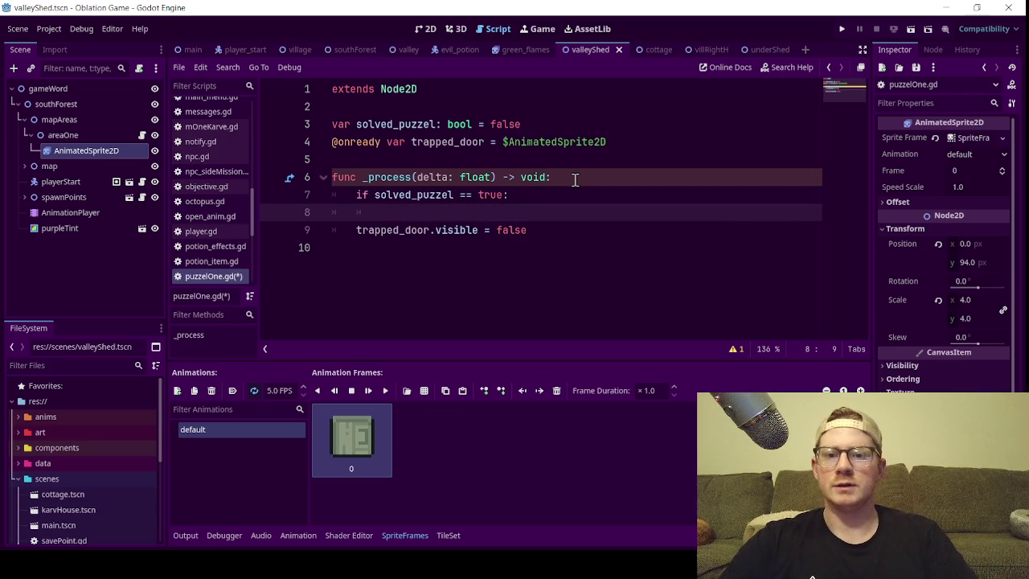
key(BackSpace)
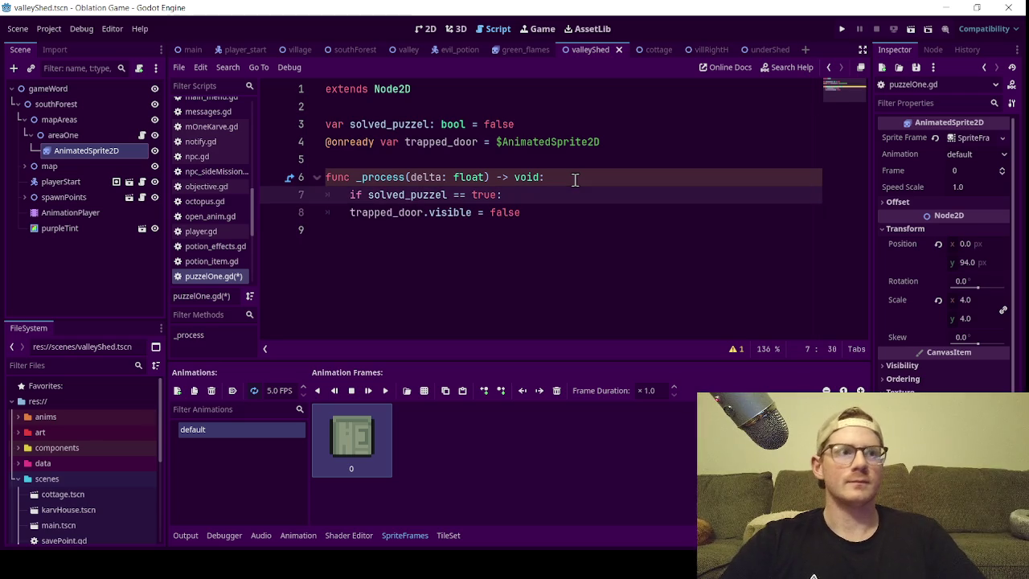
click(350, 212)
key(Tab)
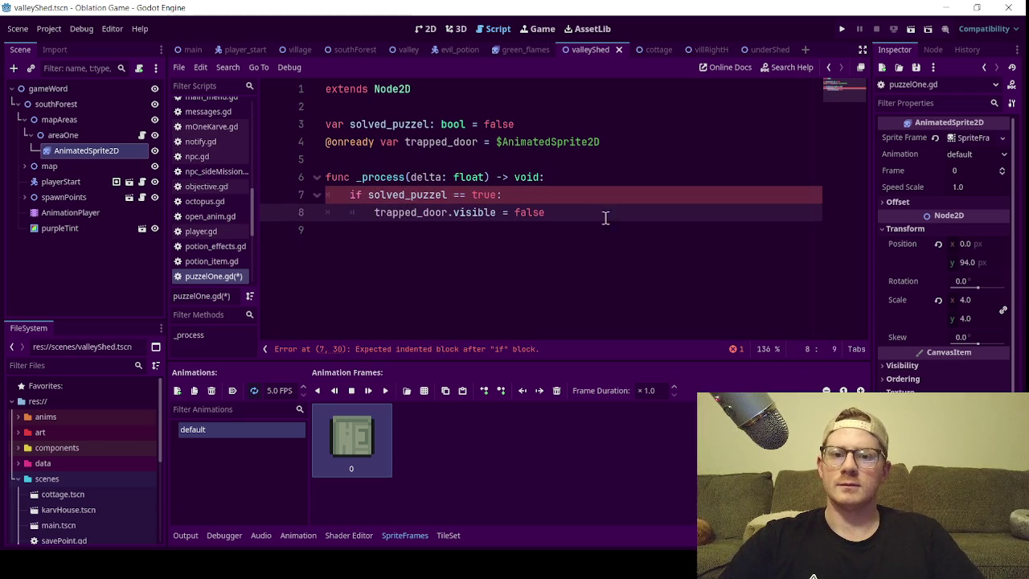
click(603, 213)
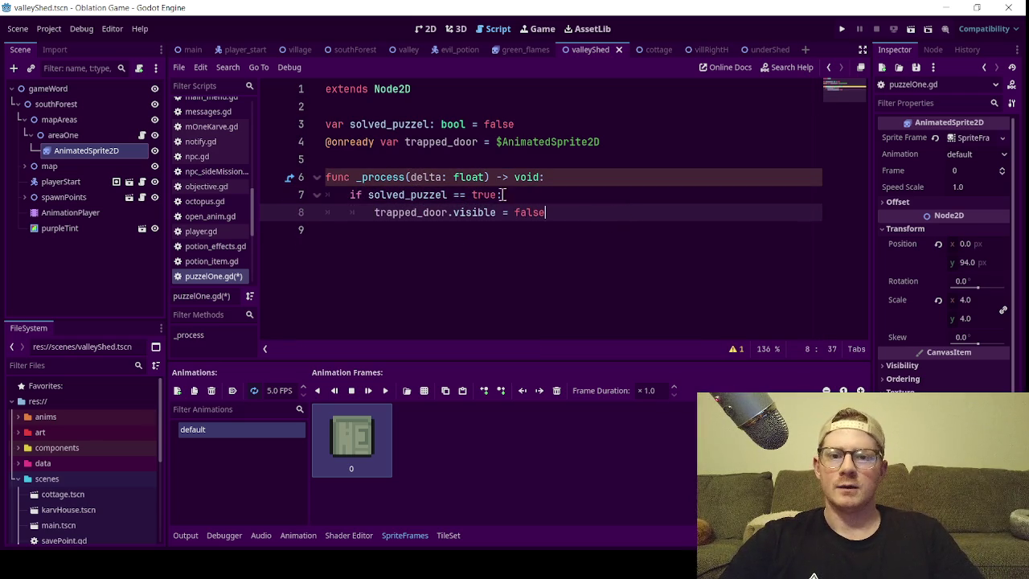
- Rename _process's parameter to _delta without the float hint, and add a blank line after trapped_door
double_click(466, 178)
key(BackSpace)
key(BackSpace)
key(BackSpace)
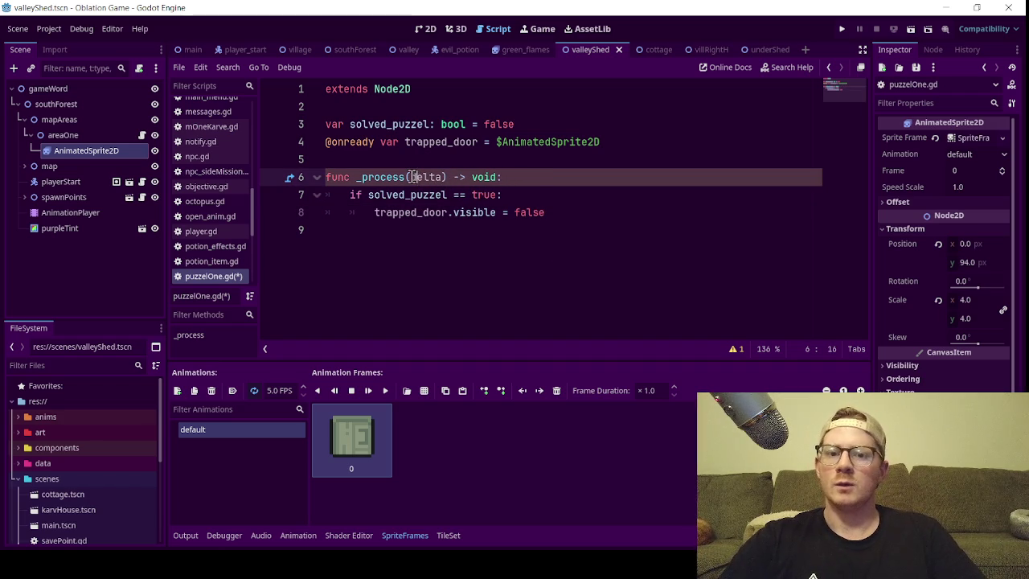
text(_)
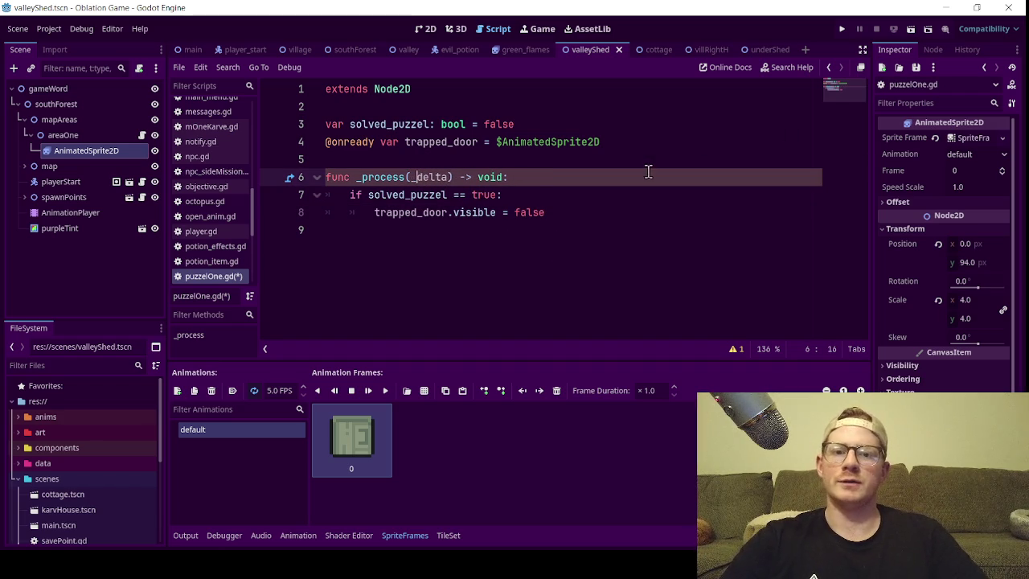
click(595, 200)
click(609, 216)
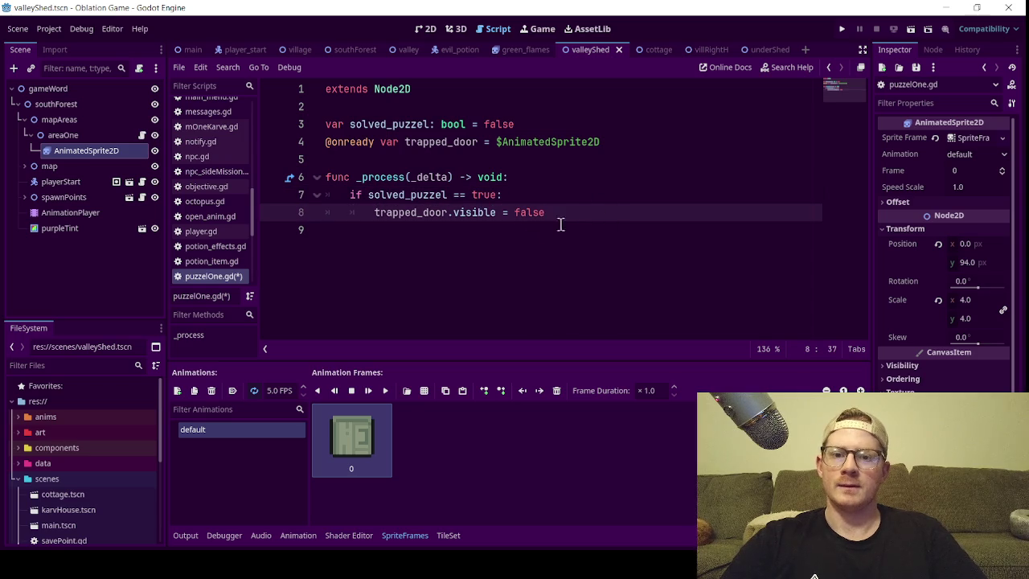
drag(567, 214, 483, 217)
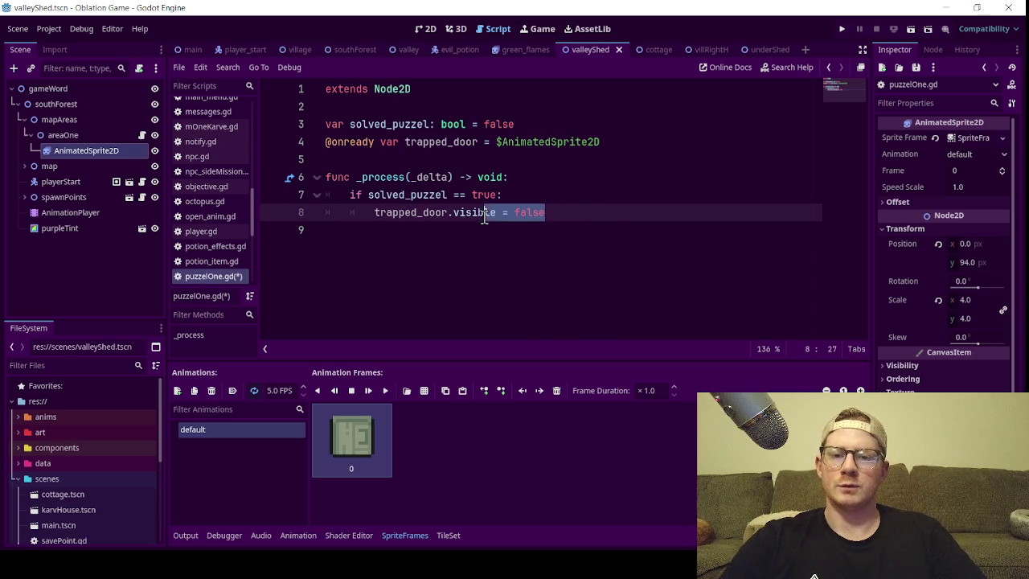
click(635, 141)
key(Return)
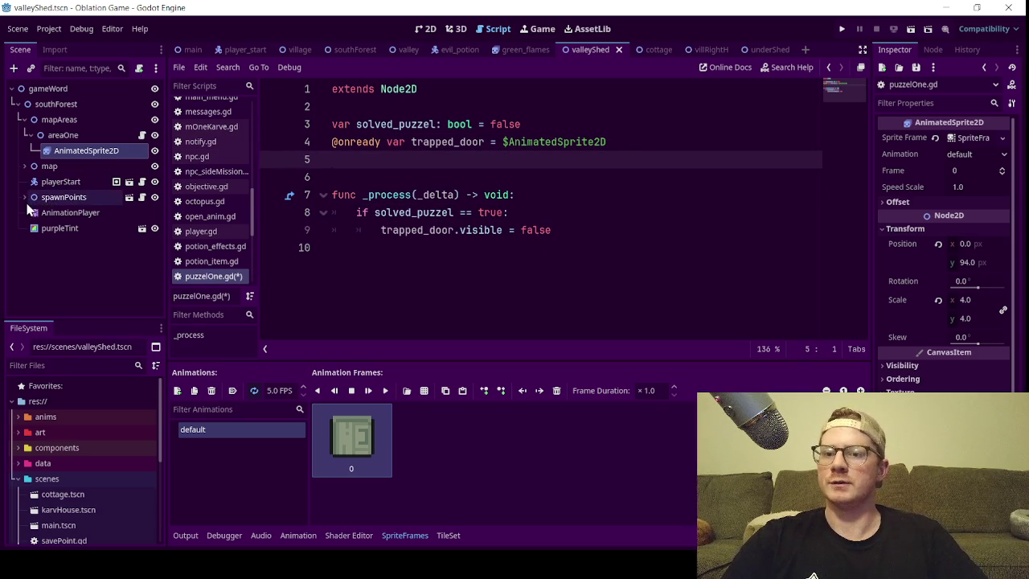
click(24, 167)
- Expand door3 in the Scene dock and select its door's CollisionShape2D node
scroll(81, 241, down, 3)
click(74, 236)
click(77, 252)
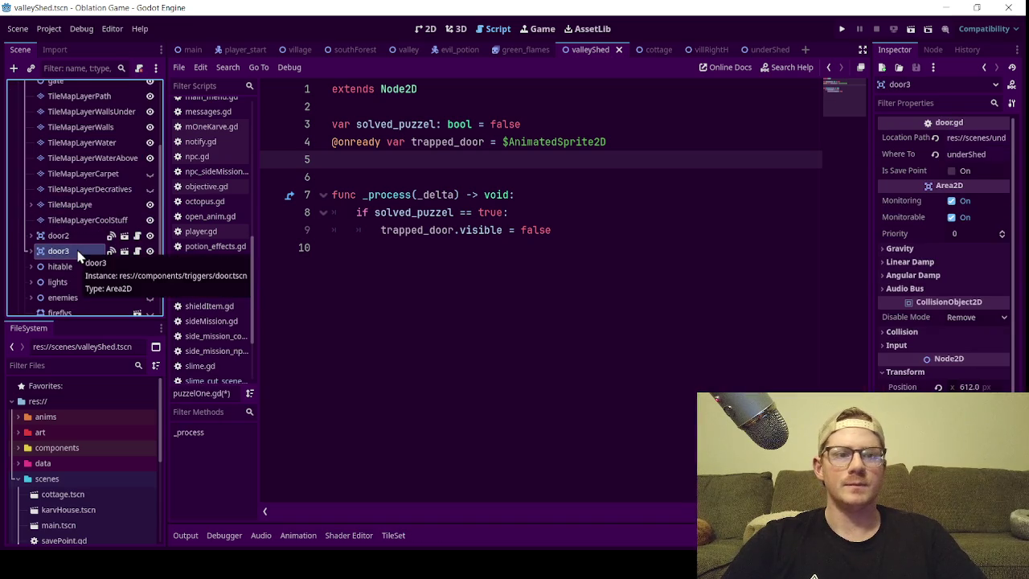
click(30, 252)
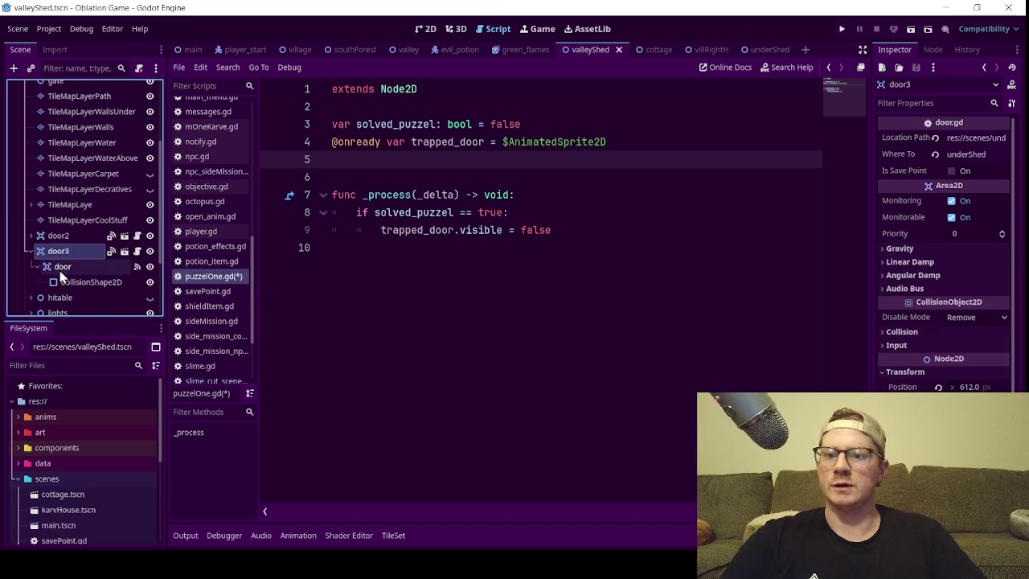
click(85, 282)
click(549, 164)
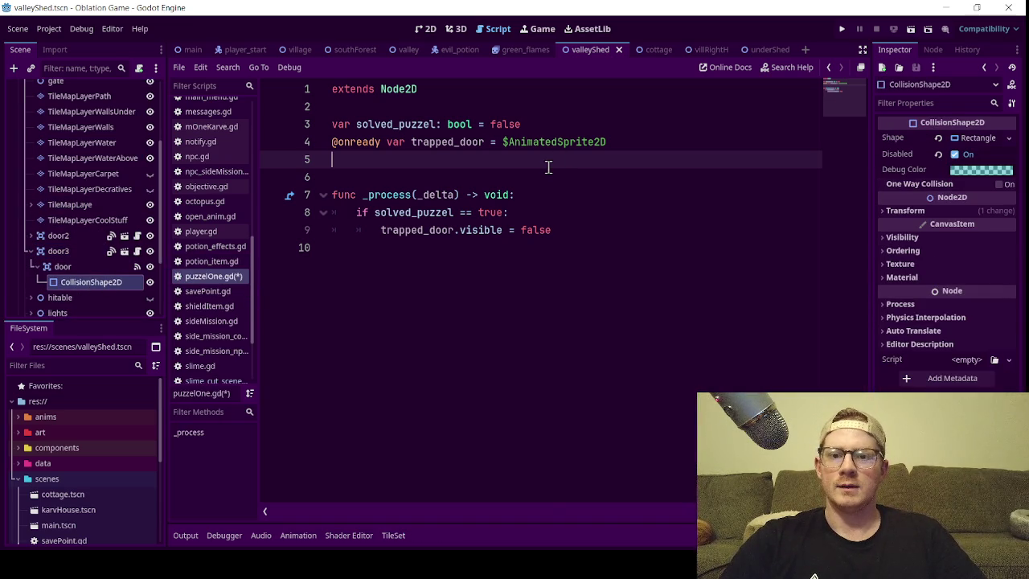
text(@onre)
key(Return)
text(var dor)
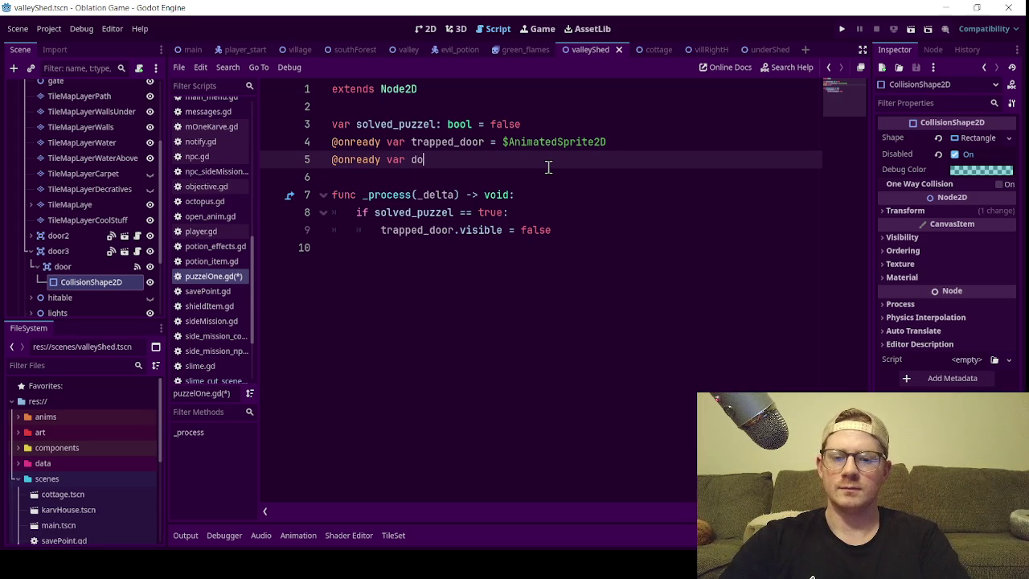
key(BackSpace)
key(BackSpace)
text(down_door:)
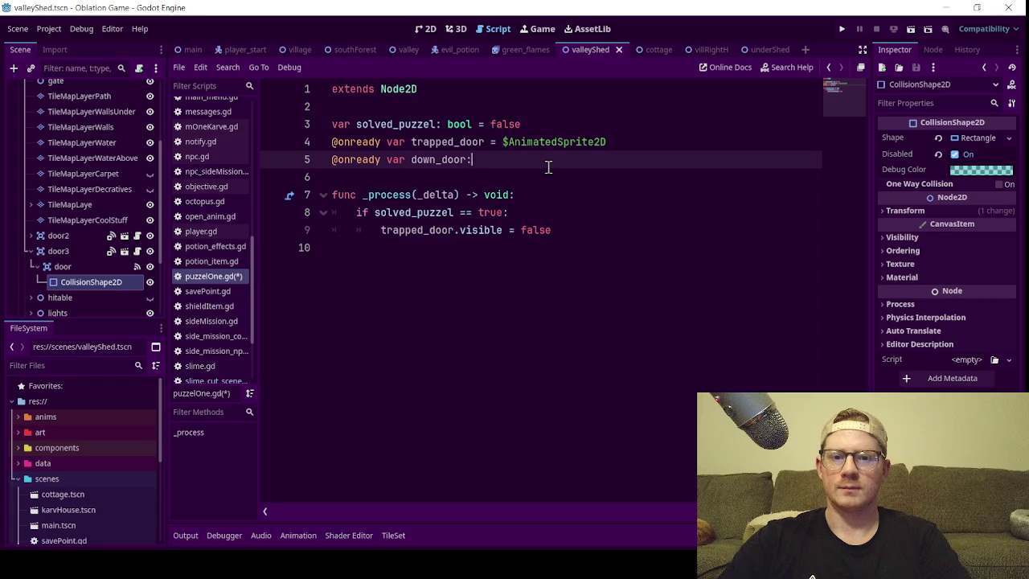
key(BackSpace)
text(=)
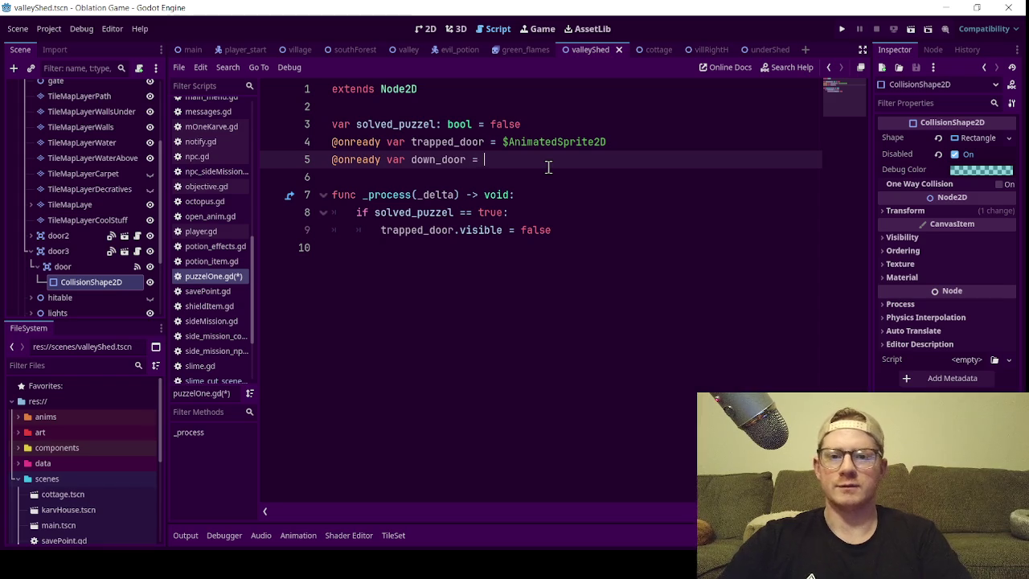
mouse_move(84, 282)
mouse_down()
mouse_move(478, 212)
mouse_move(514, 147)
mouse_move(514, 157)
mouse_up()
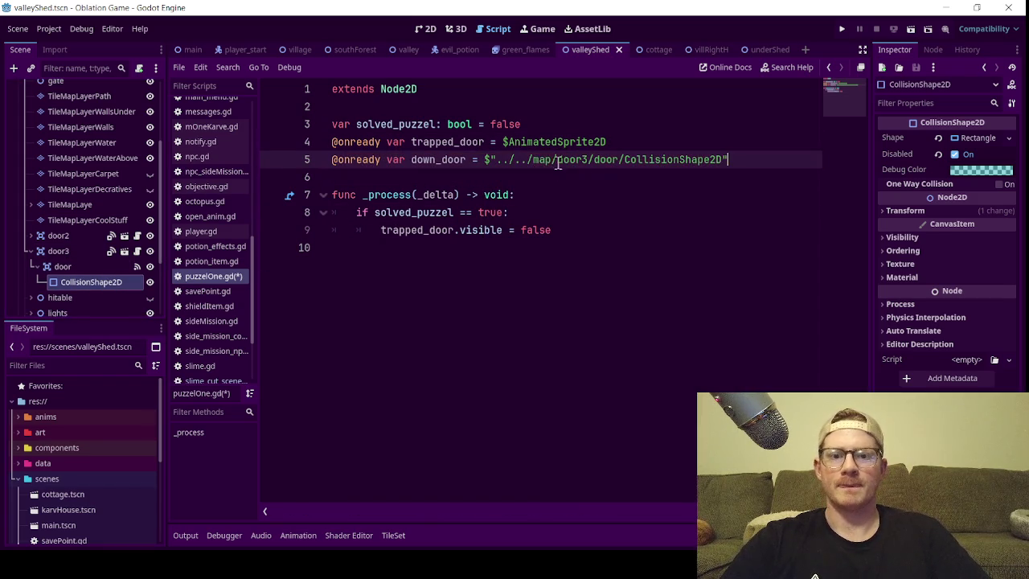
click(484, 141)
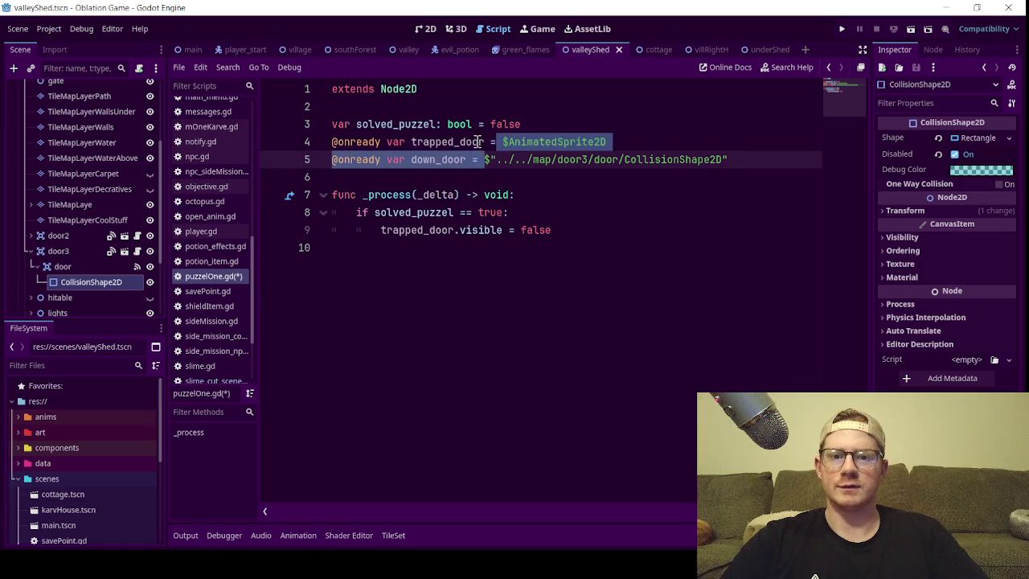
- Give trapped_door the type hint AnimatedSprite2D
key(Delete)
key(Delete)
text(: Anim )
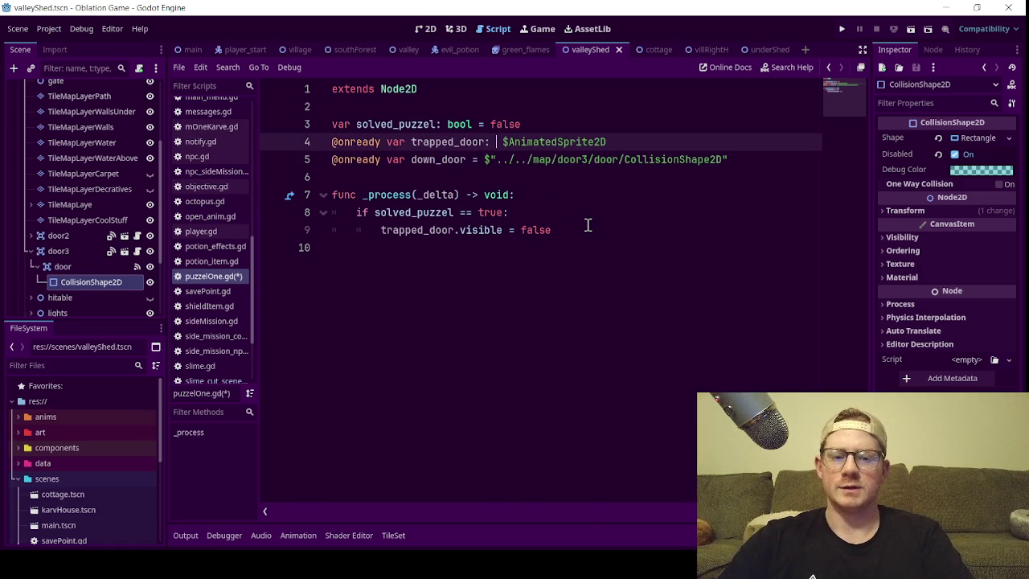
text(= $Anim)
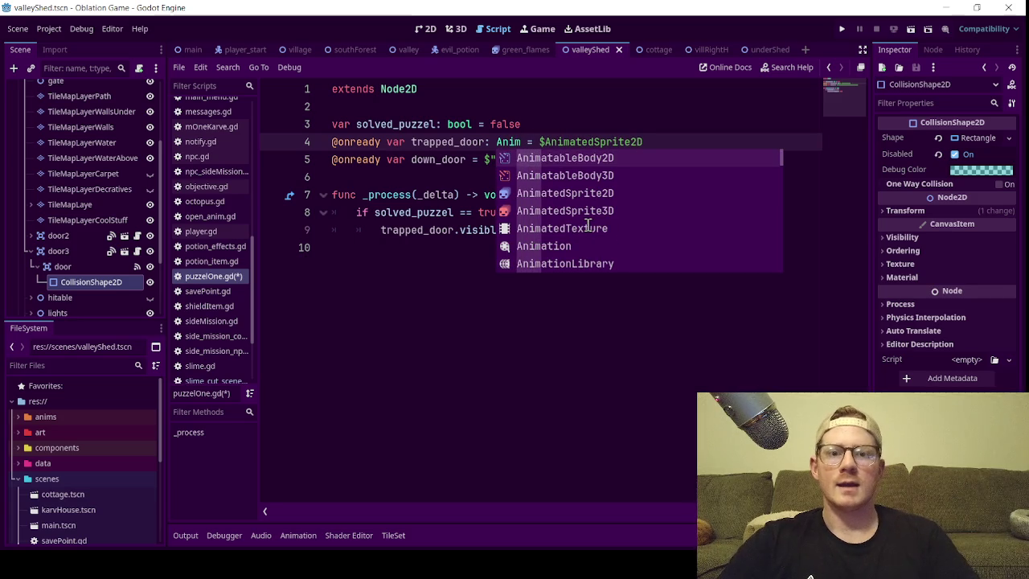
click(595, 197)
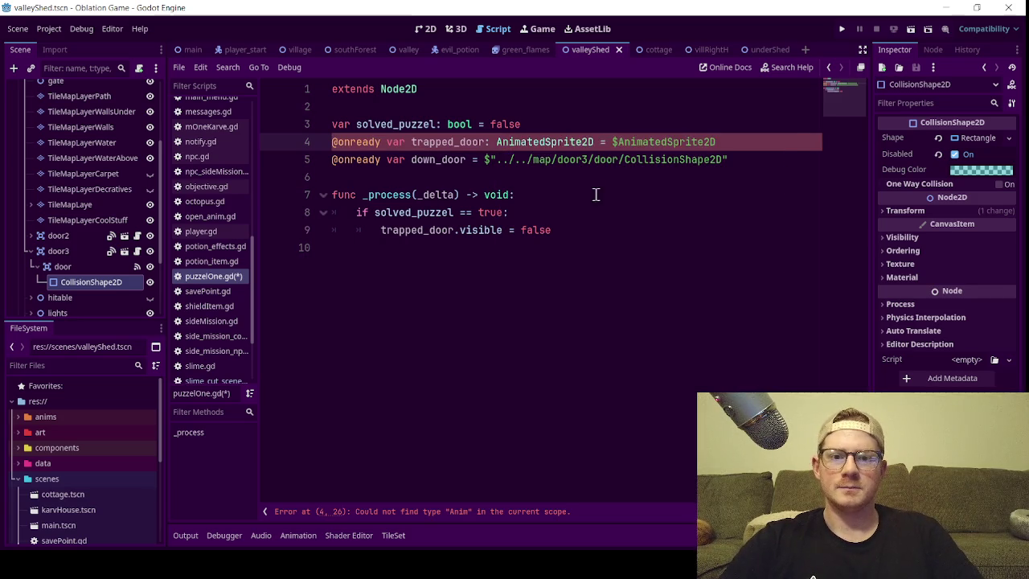
mouse_move(594, 142)
mouse_down()
mouse_move(489, 156)
mouse_move(484, 143)
mouse_up()
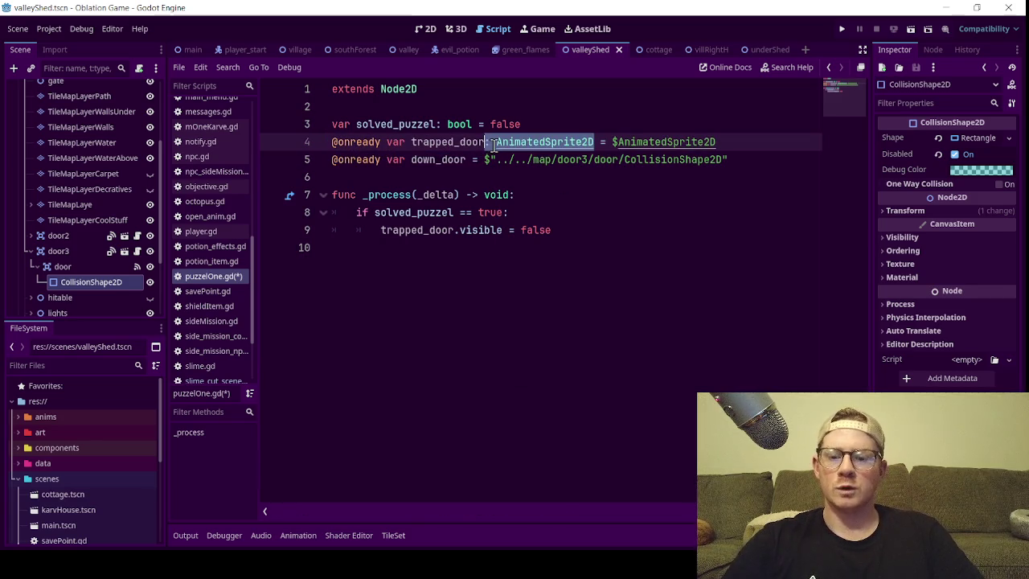
- Give down_door the type hint CollisionShape2D
click(467, 160)
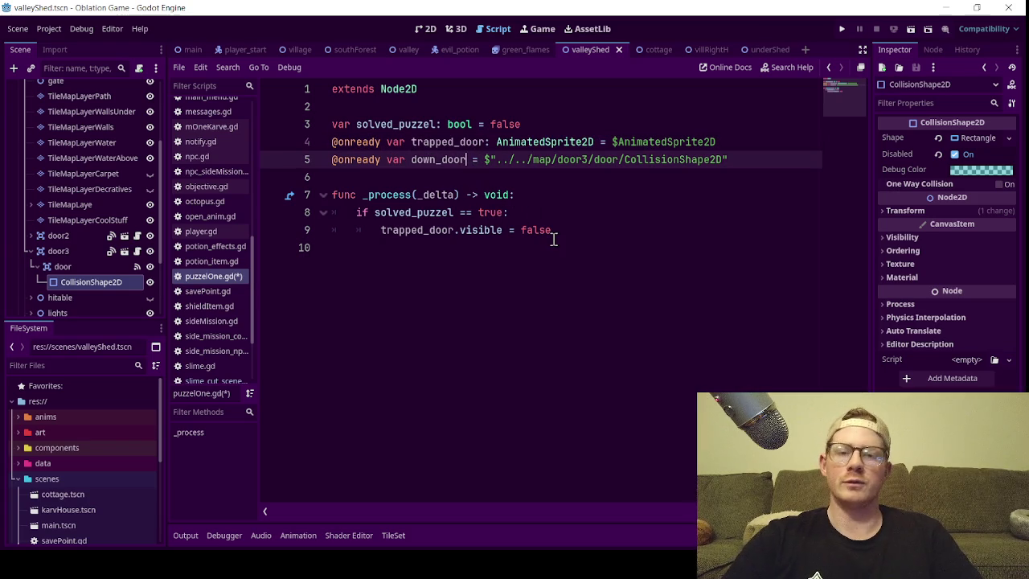
text(: AnimatedSprite2D)
double_click(531, 147)
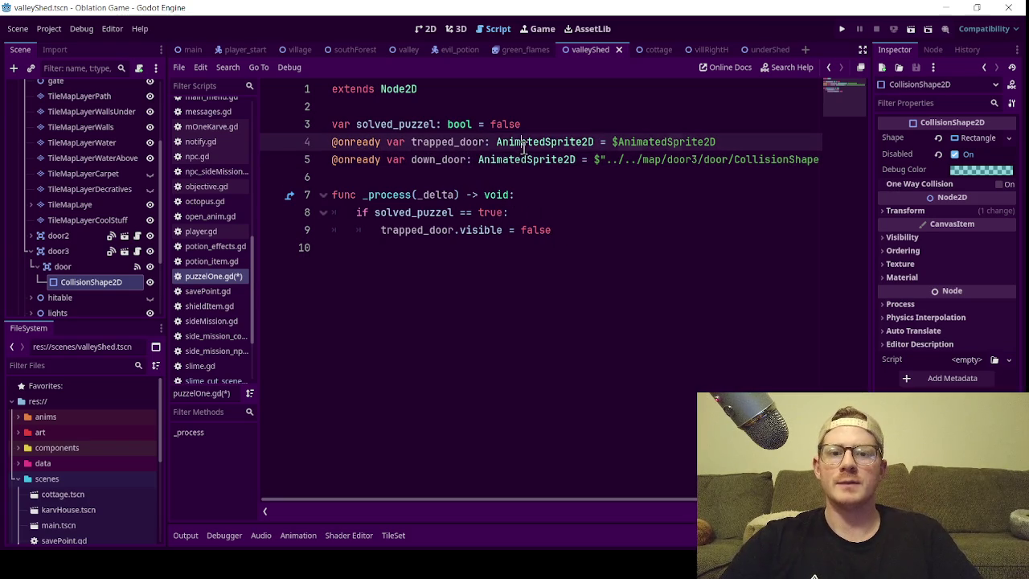
click(532, 159)
double_click(532, 159)
key(BackSpace)
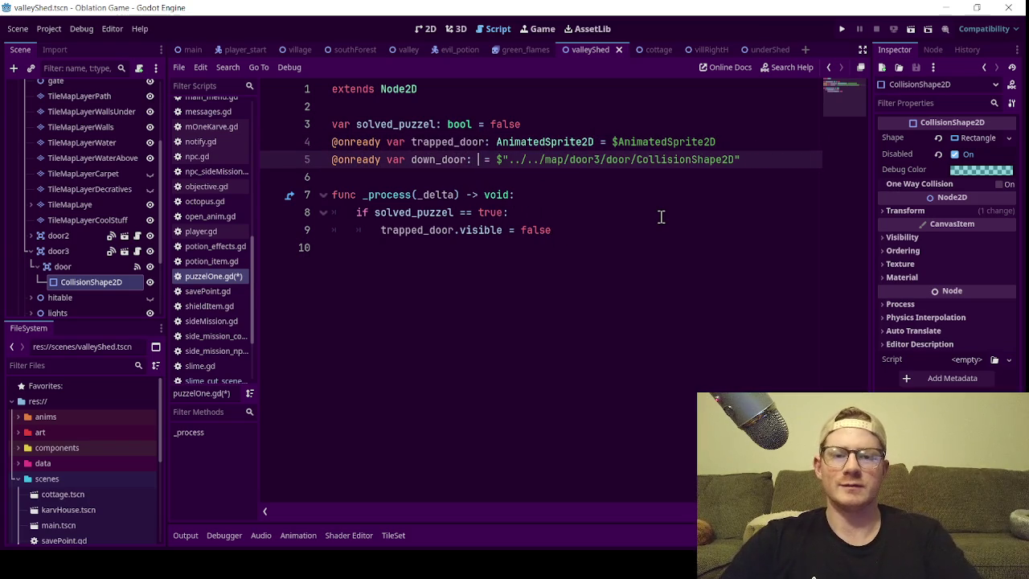
text(Coll)
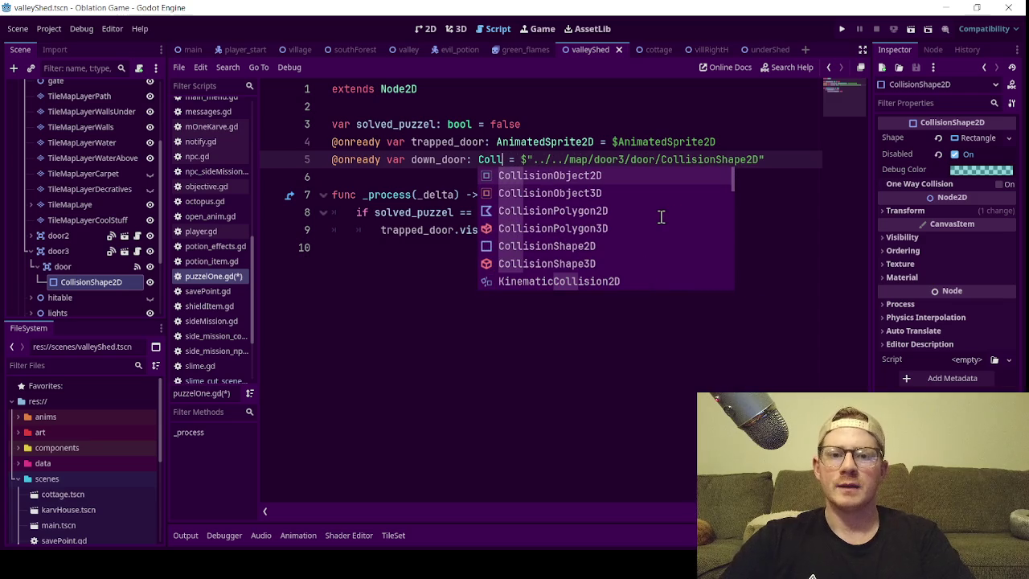
click(606, 245)
- Save puzzelOne.gd
click(622, 110)
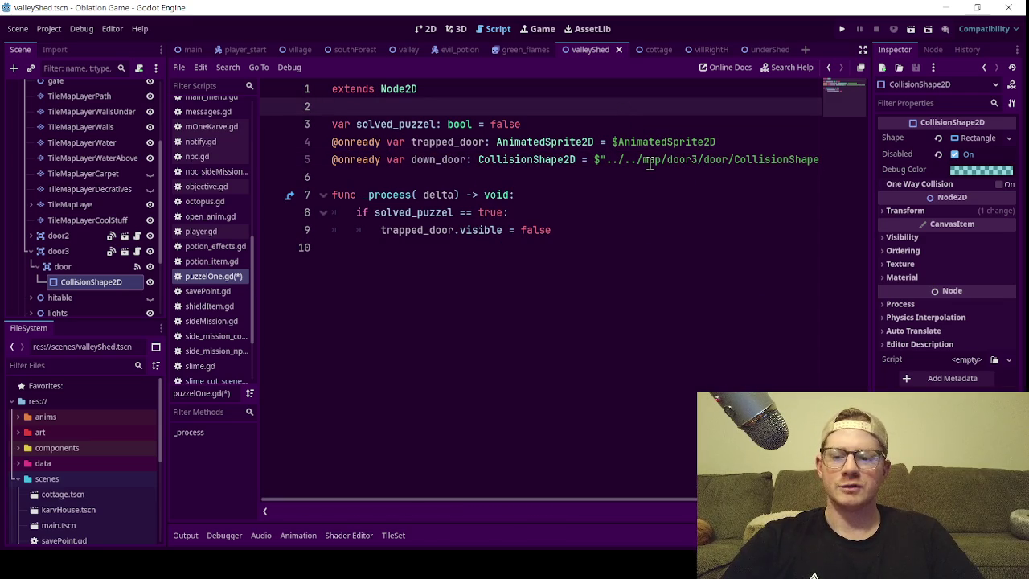
key(ctrl+s)
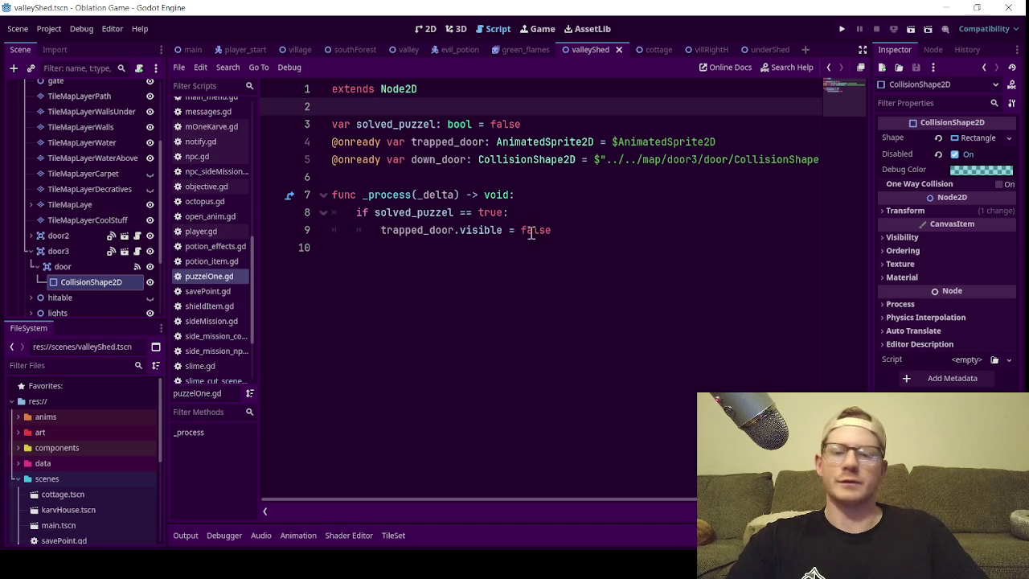
double_click(442, 161)
key(ctrl+c)
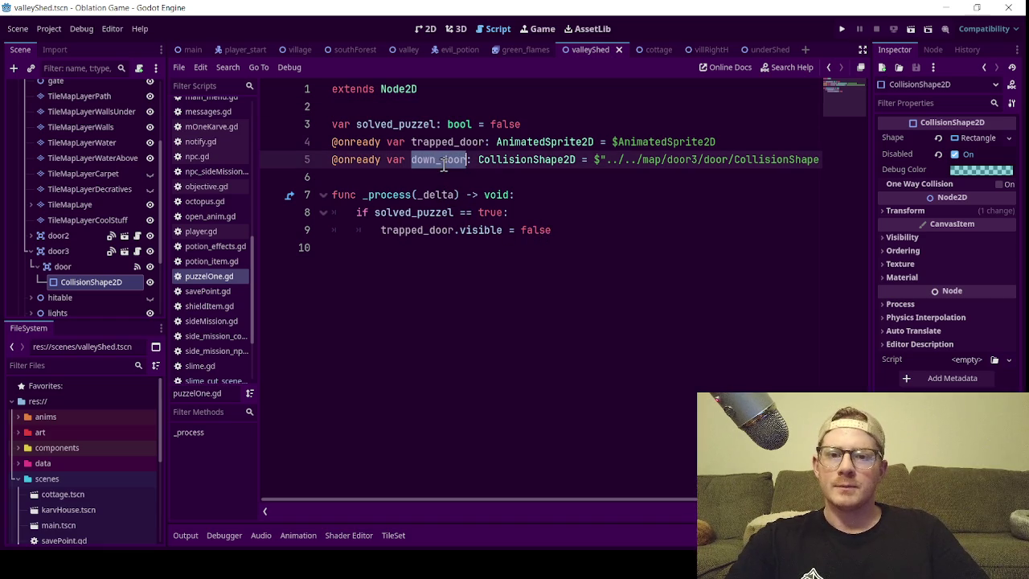
- Add down_door.disabled = false under the trapped_door line in the if block
click(573, 238)
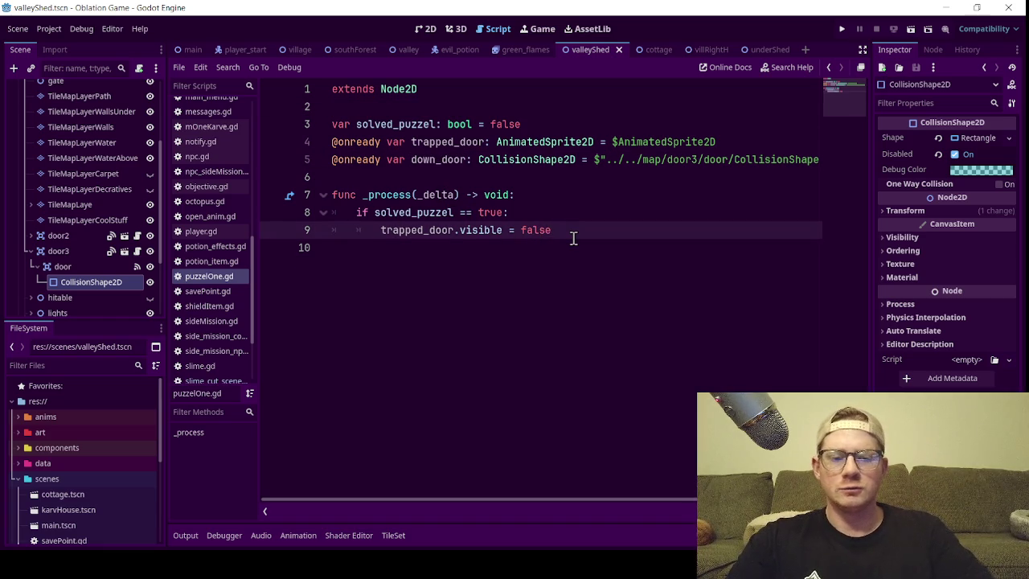
key(Return)
key(ctrl+v)
text(dis)
key(Return)
text(=)
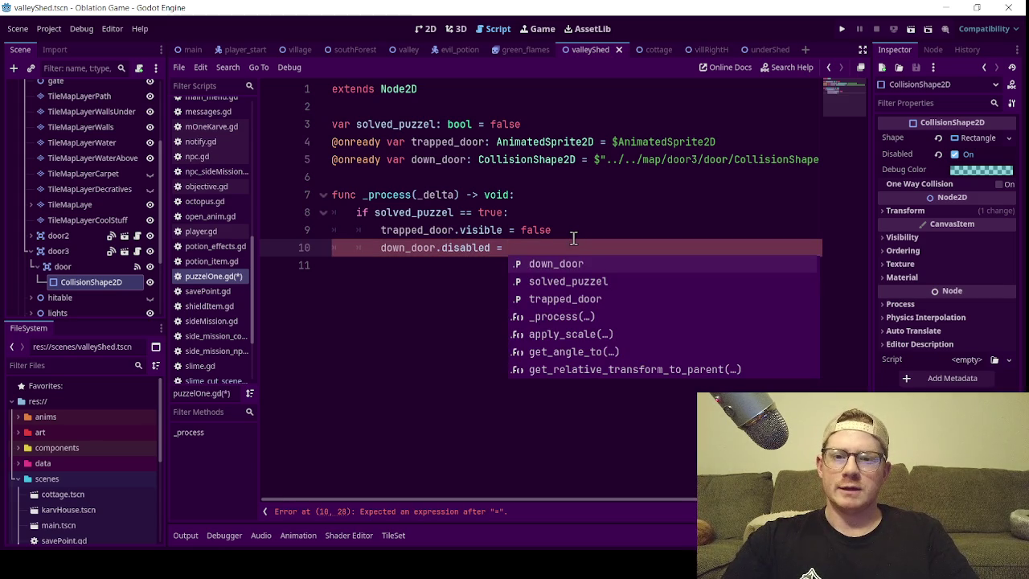
text(false)
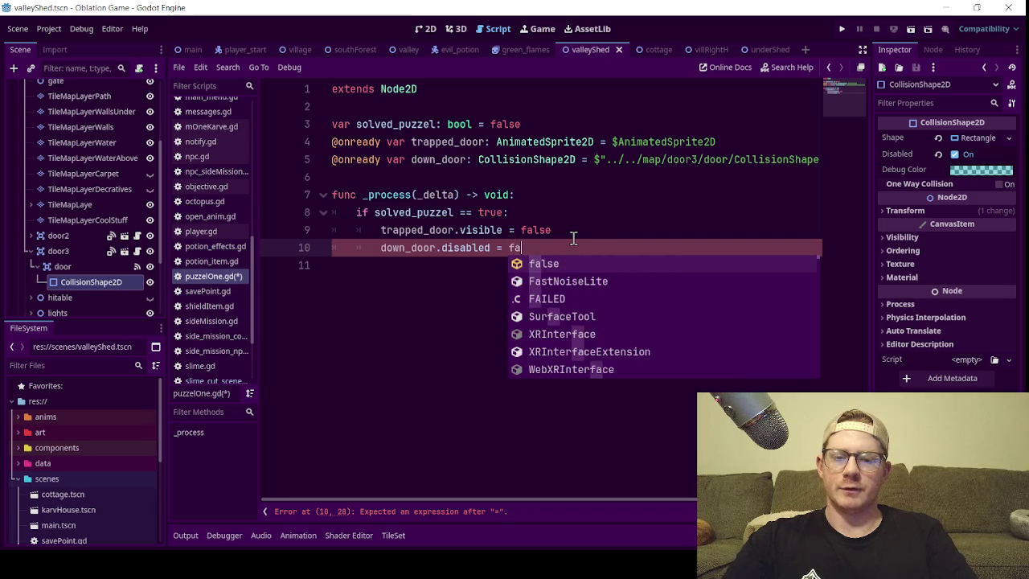
- Insert blank lines above the _process function
click(418, 175)
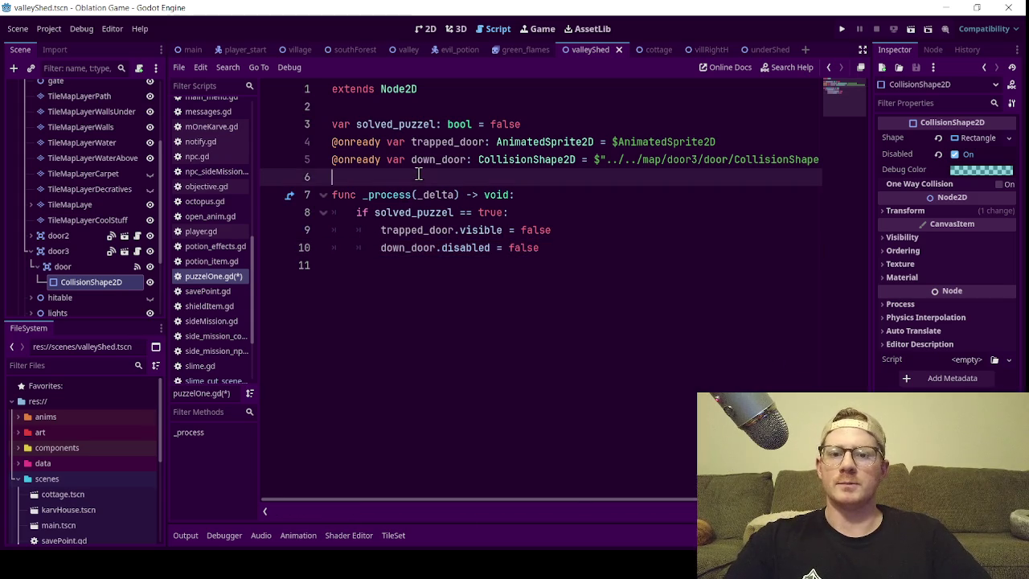
key(Return)
key(Return)
click(418, 175)
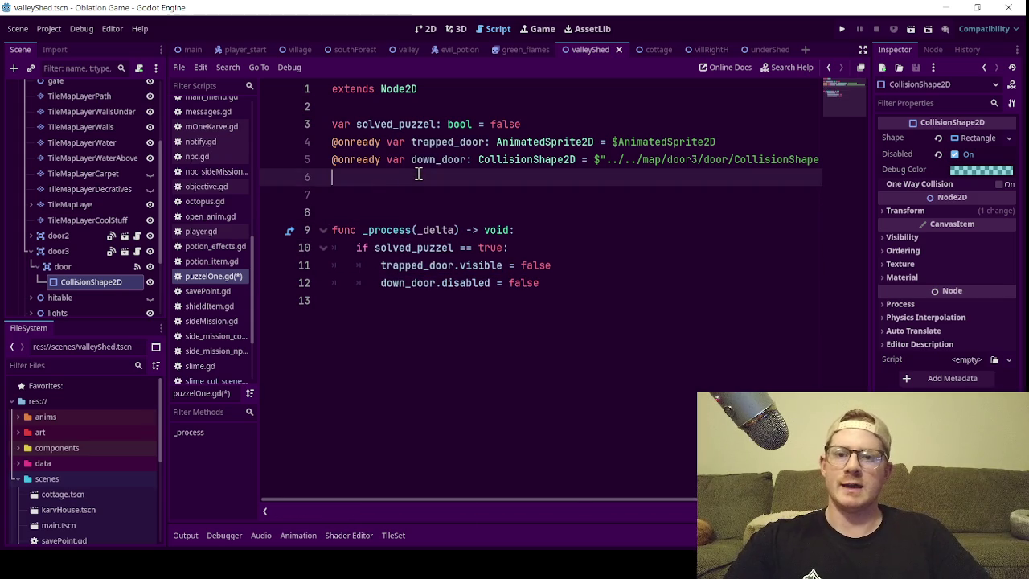
- Start func _ready() with 'if global.completed_main_mission' and save the script
click(383, 191)
text(unc )
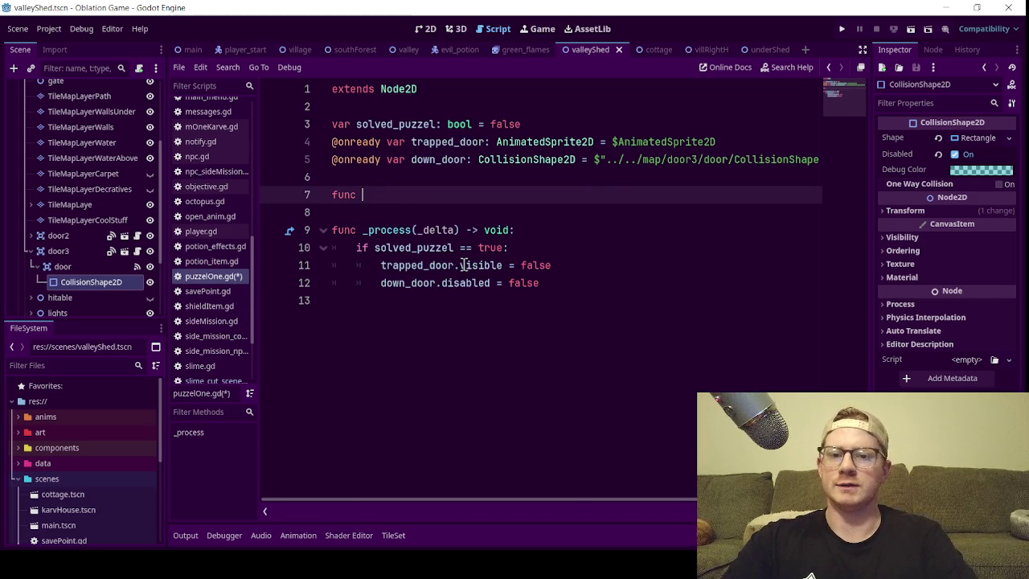
text(_re)
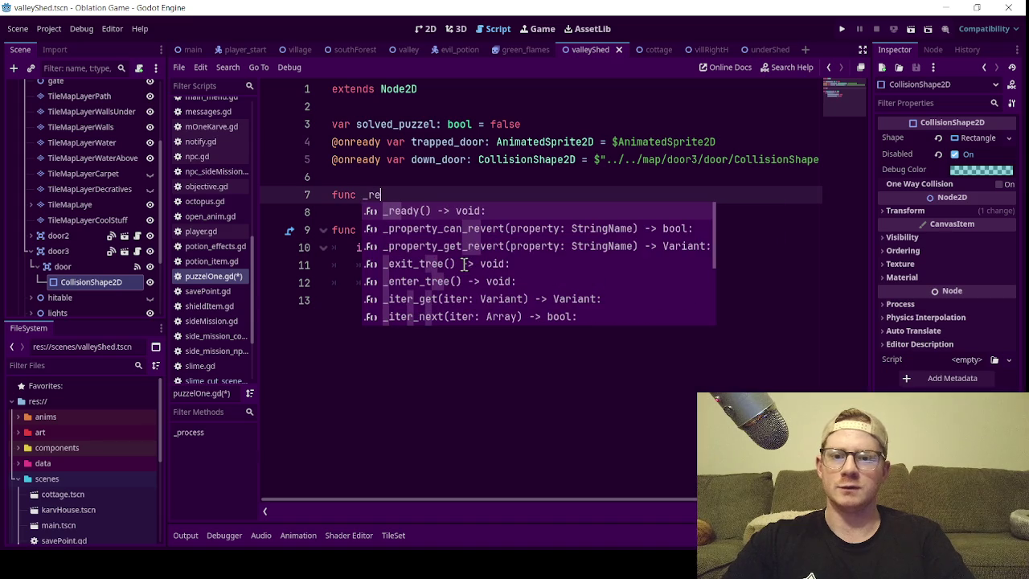
key(Return)
key(Return)
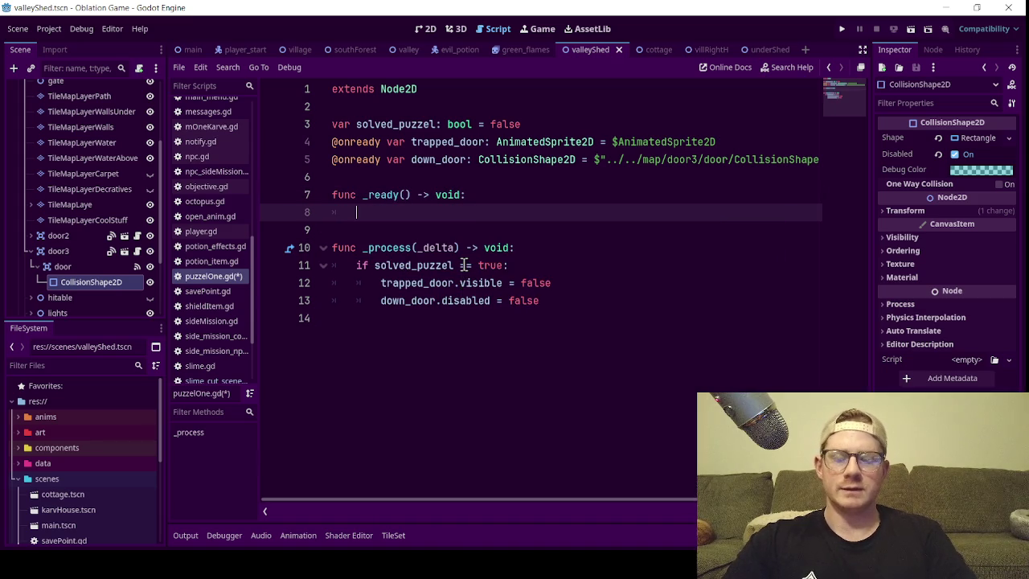
text(if glo)
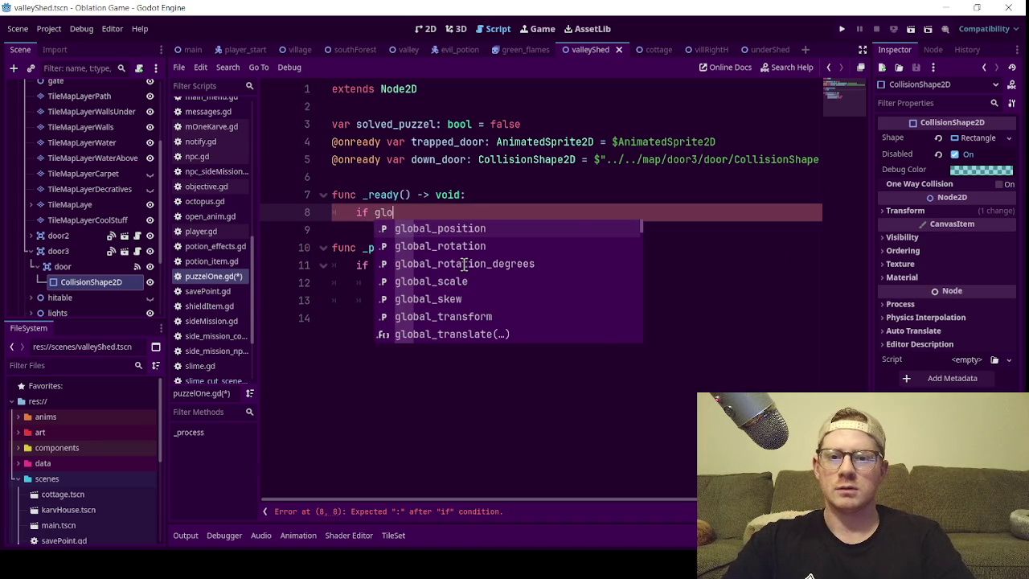
text(bal.)
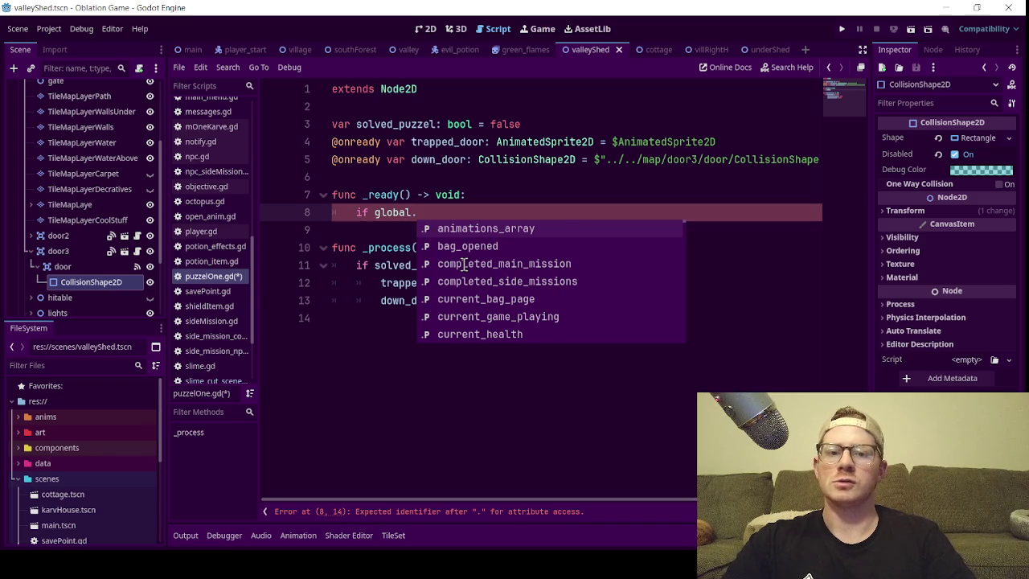
text(cur)
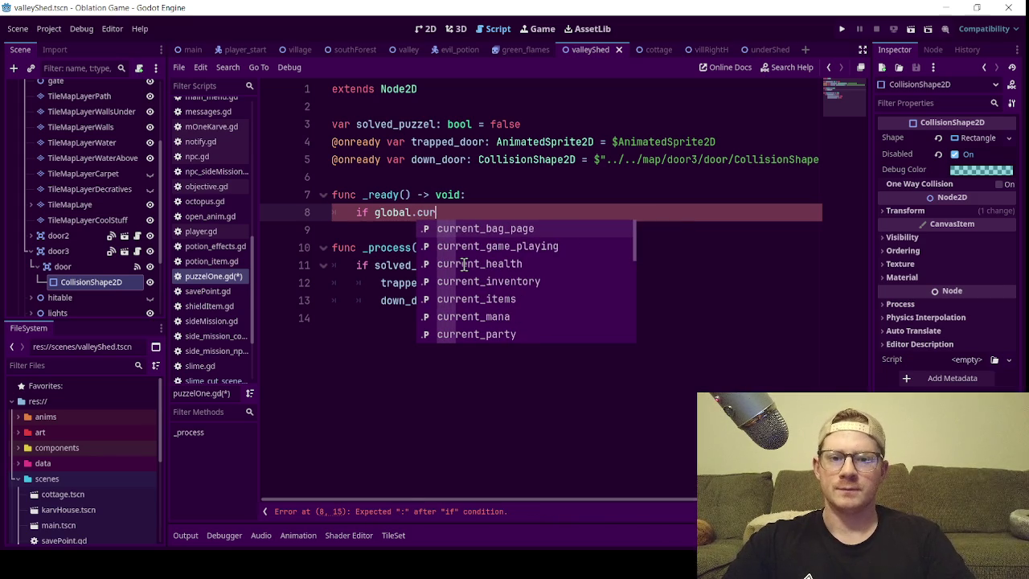
text(re)
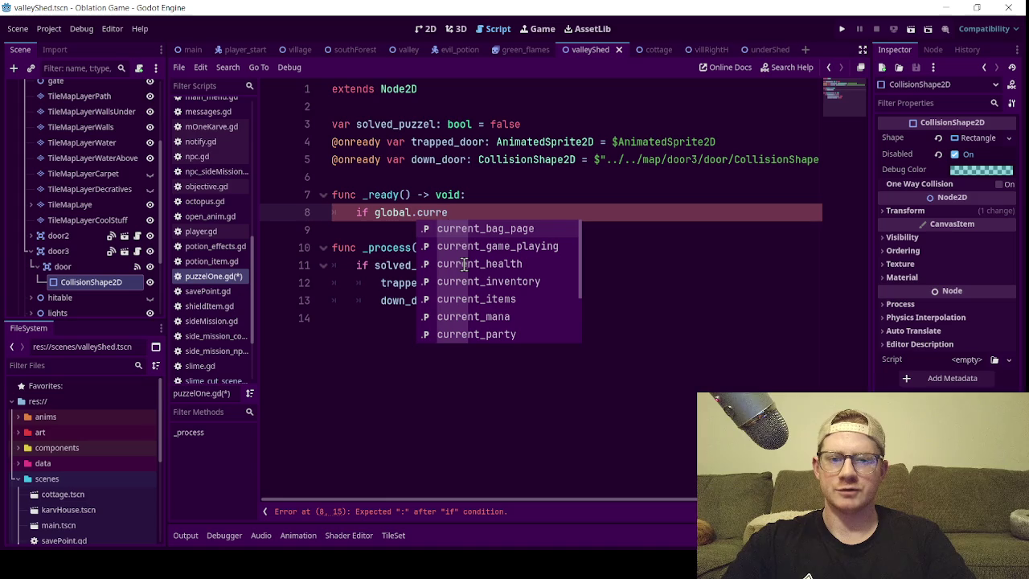
text(nt)
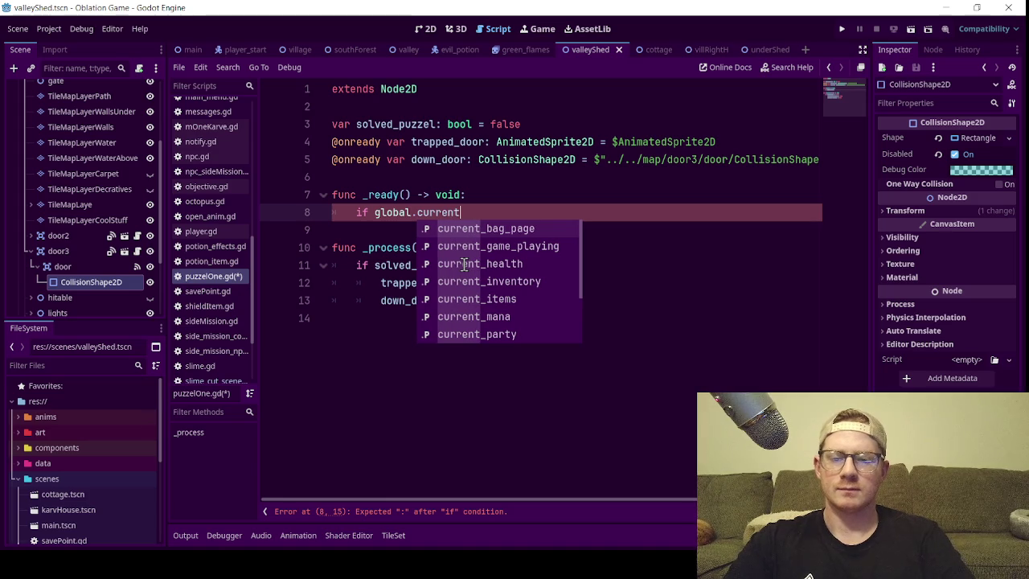
text(_mi)
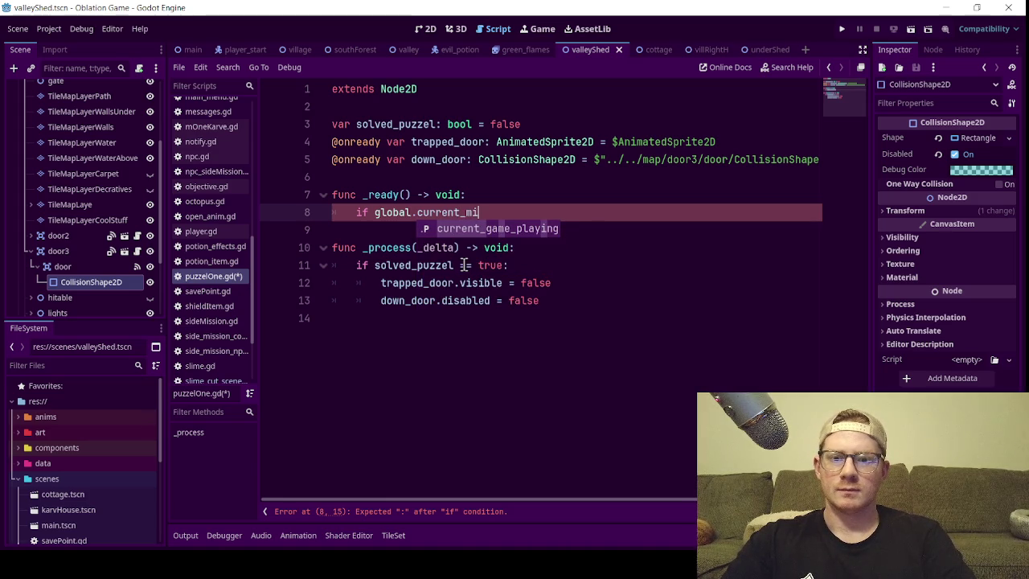
key(BackSpace)
key(BackSpace)
key(BackSpace)
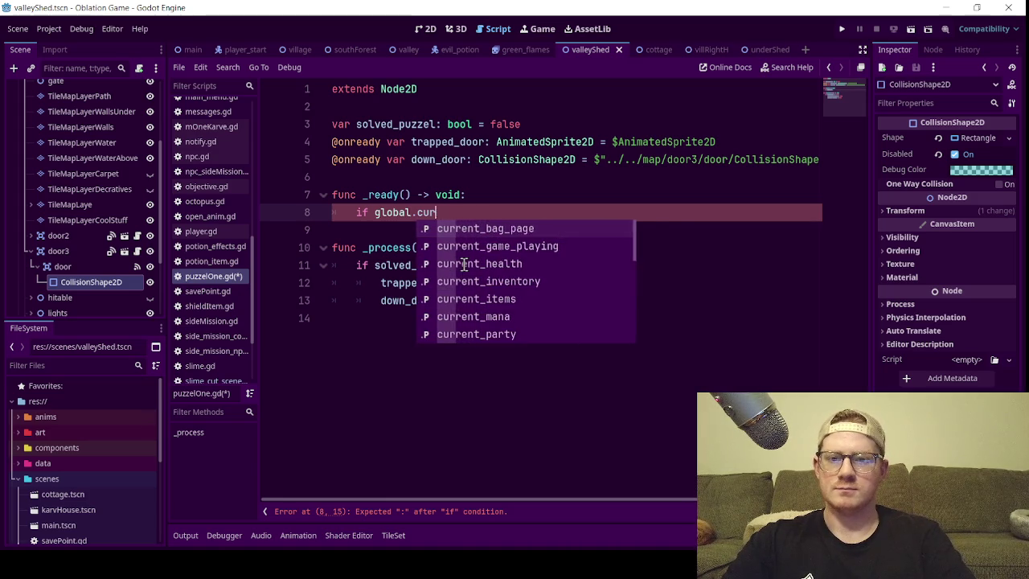
key(BackSpace)
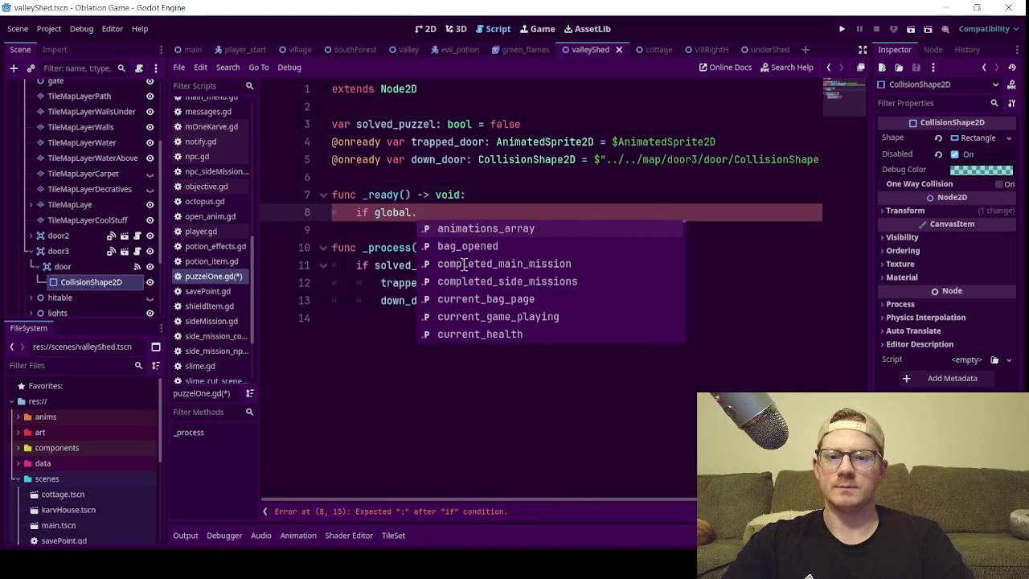
key(Down)
key(Down)
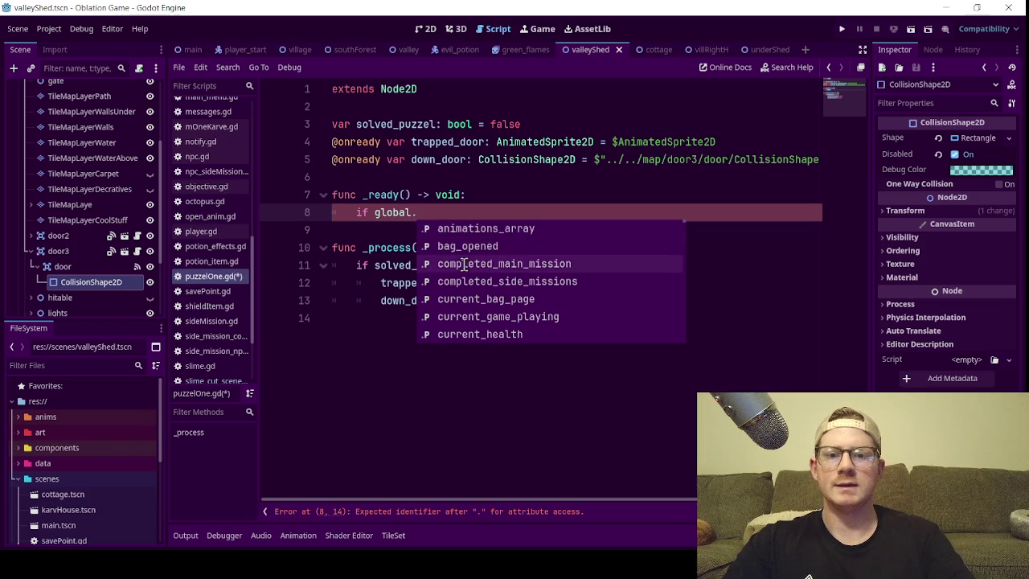
key(Return)
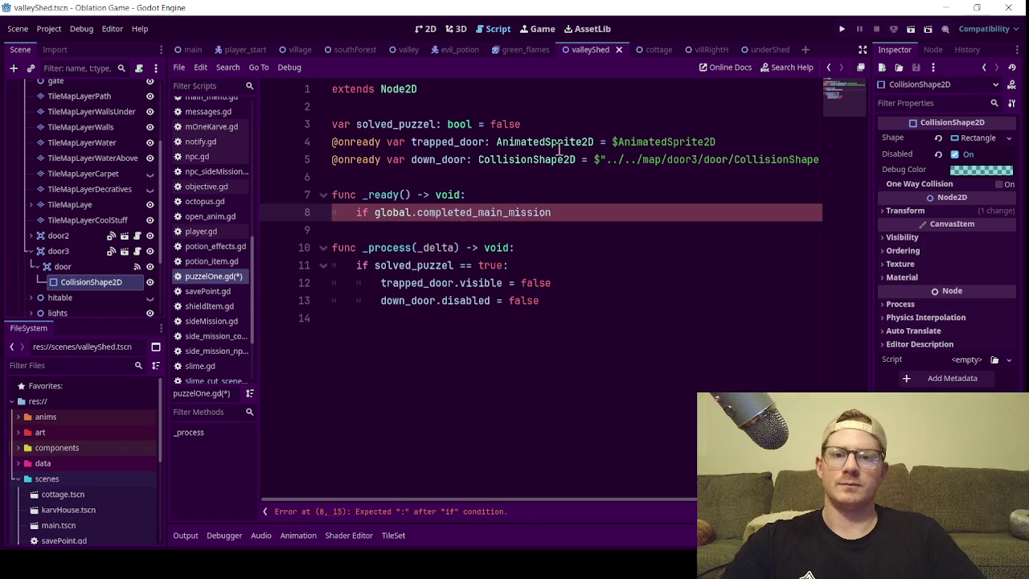
click(534, 142)
key(ctrl+s)
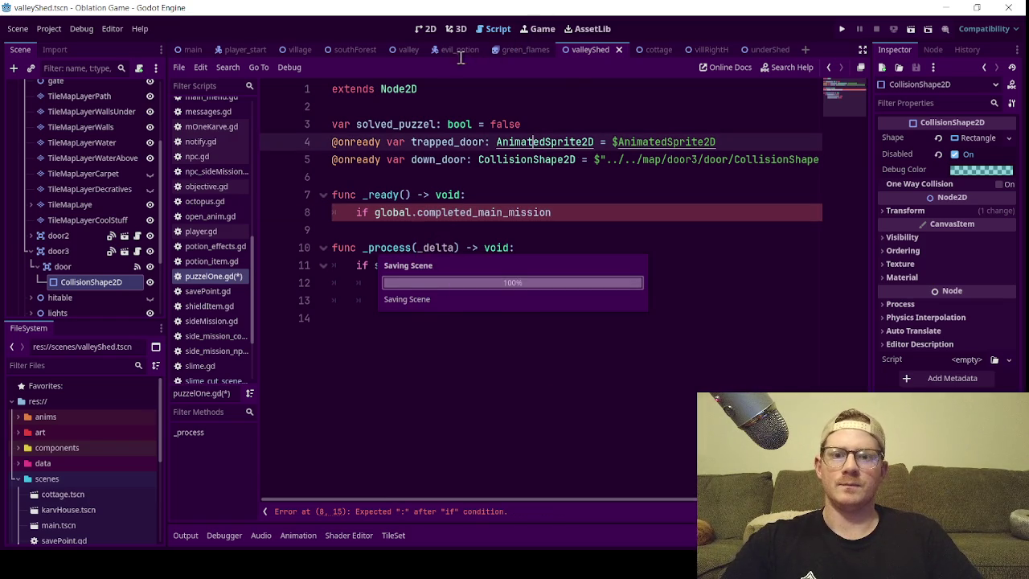
- Show the valley scene's map in the 2D view and pan to the area around the shed
click(412, 52)
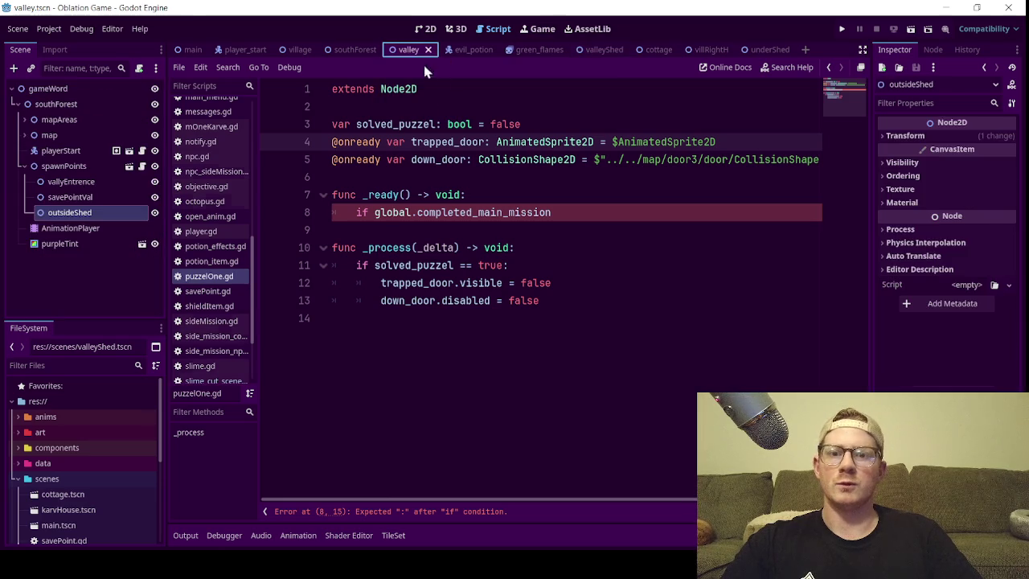
click(425, 30)
scroll(635, 257, down, 12)
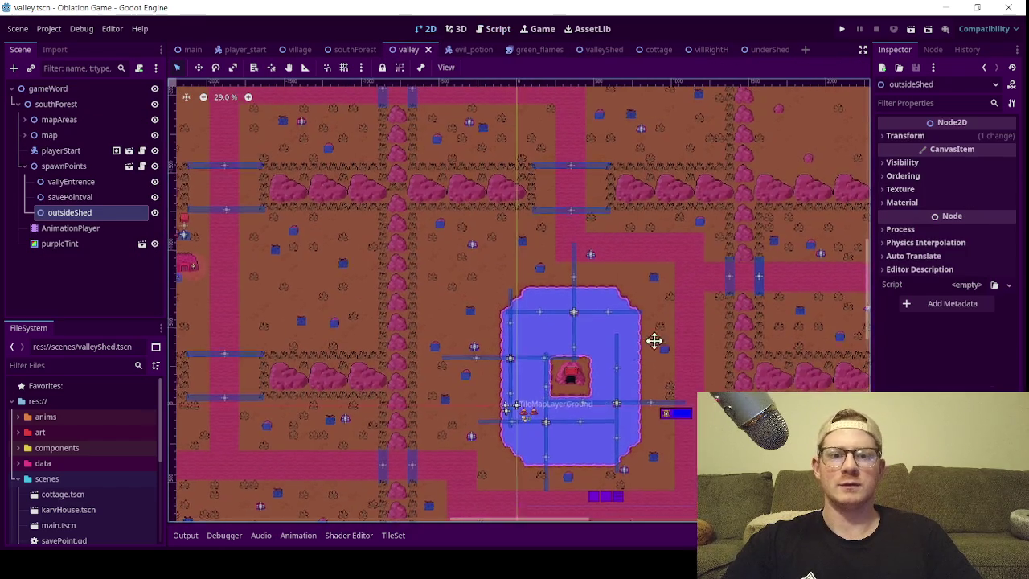
drag(659, 351, 272, 200)
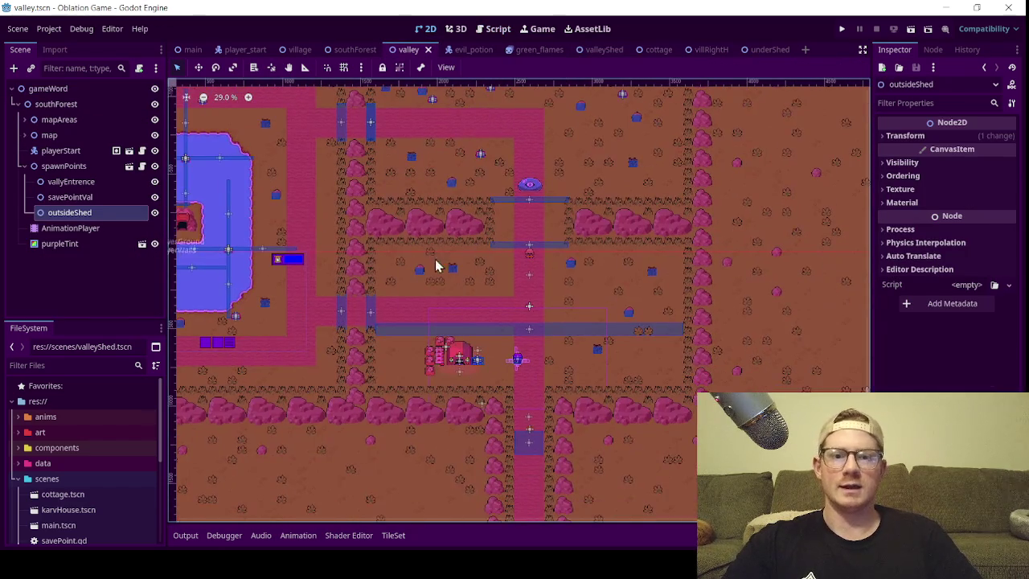
- Expand mapAreas > areaOne in the Scene dock and open slimeCutScene's script
click(25, 166)
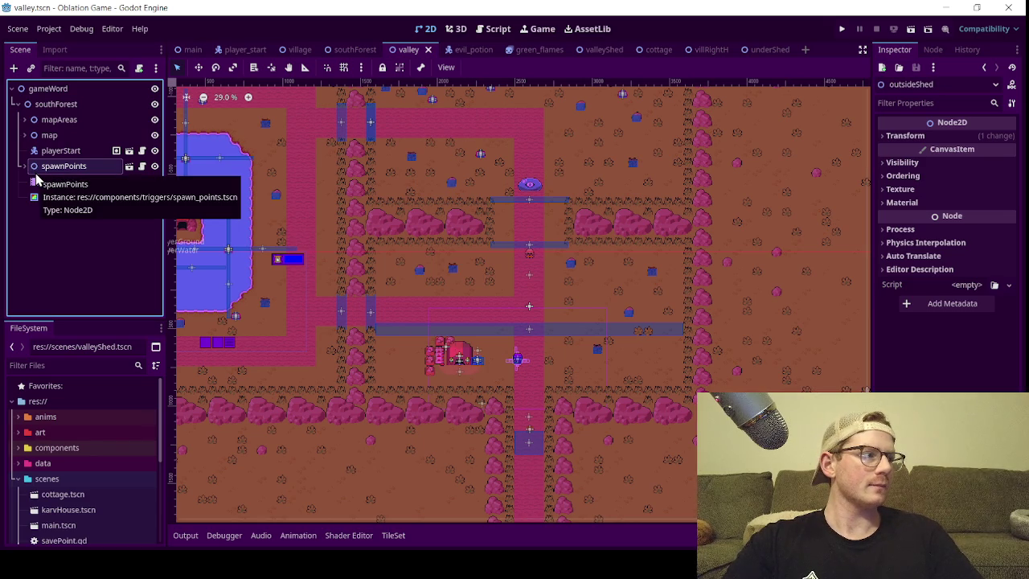
click(25, 166)
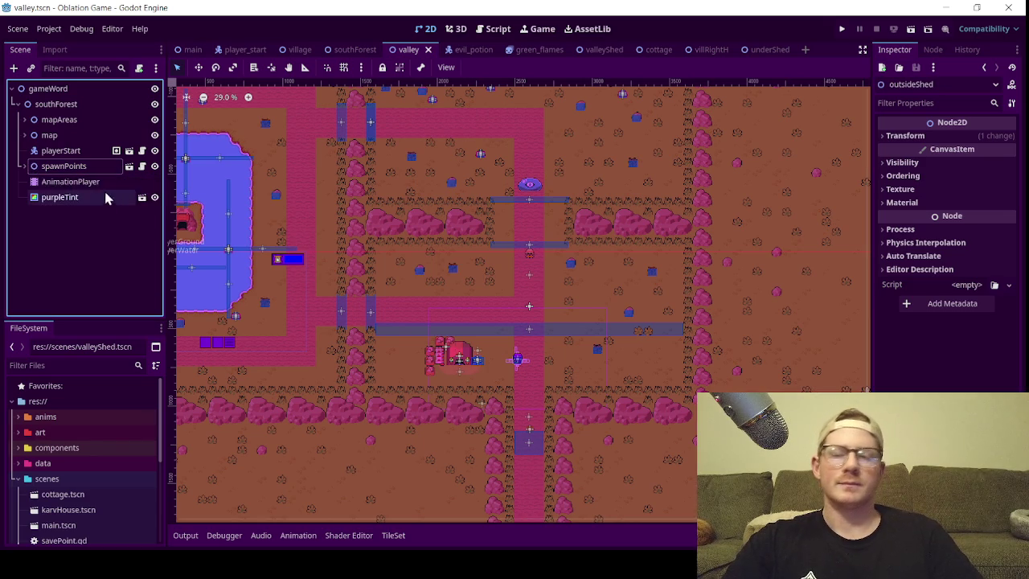
click(24, 135)
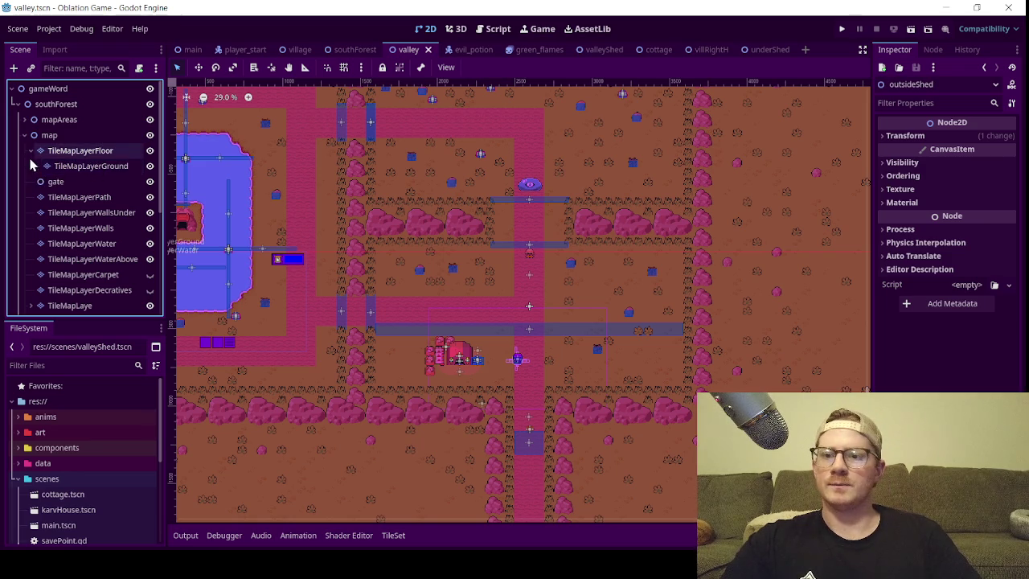
scroll(51, 234, down, 3)
scroll(50, 234, up, 5)
click(25, 135)
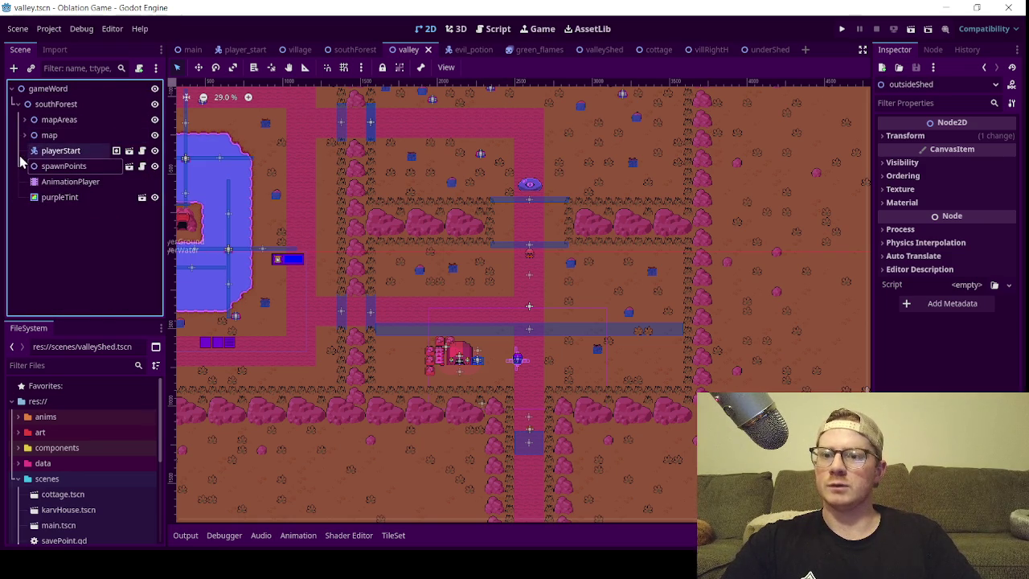
click(24, 119)
click(30, 136)
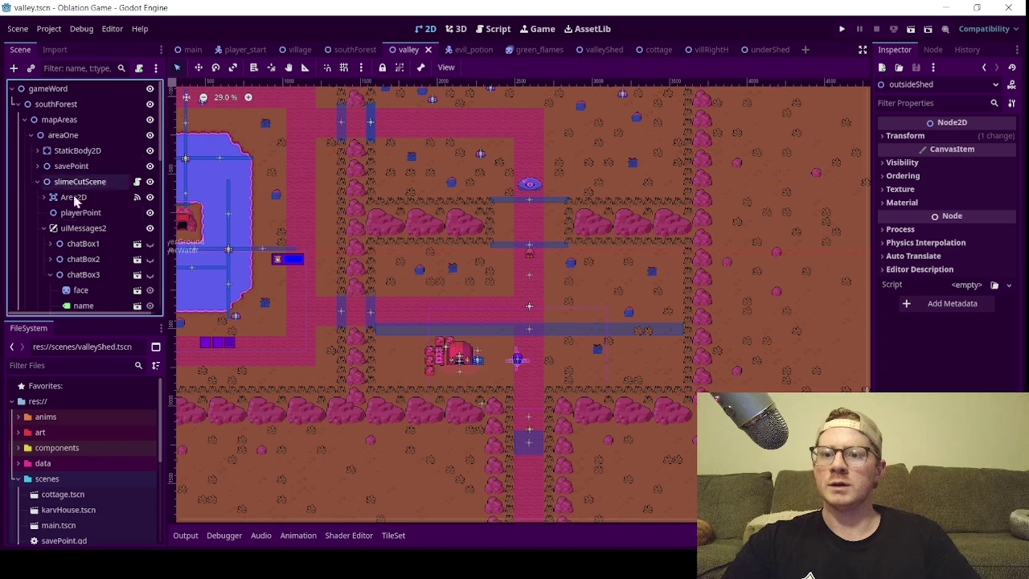
click(36, 181)
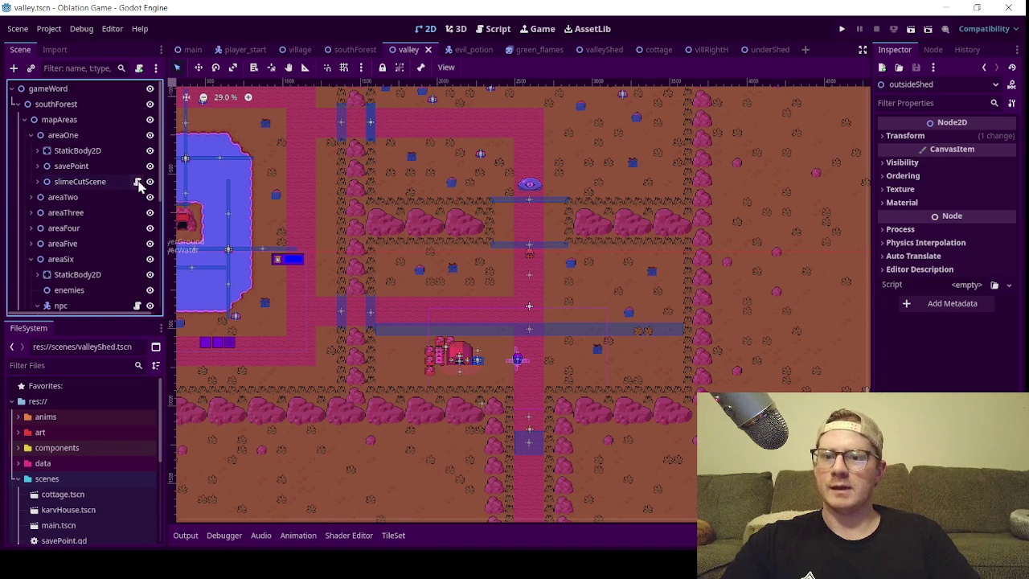
click(137, 181)
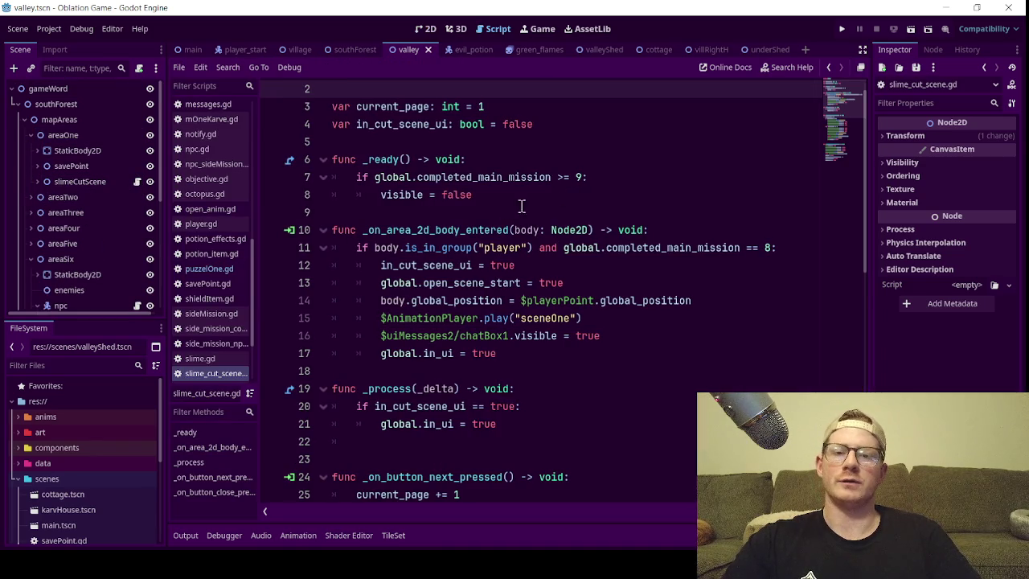
- Find and select the slime_cut_scene.gd line setting global.completed_main_mission to 9
scroll(506, 217, down, 3)
scroll(513, 234, down, 7)
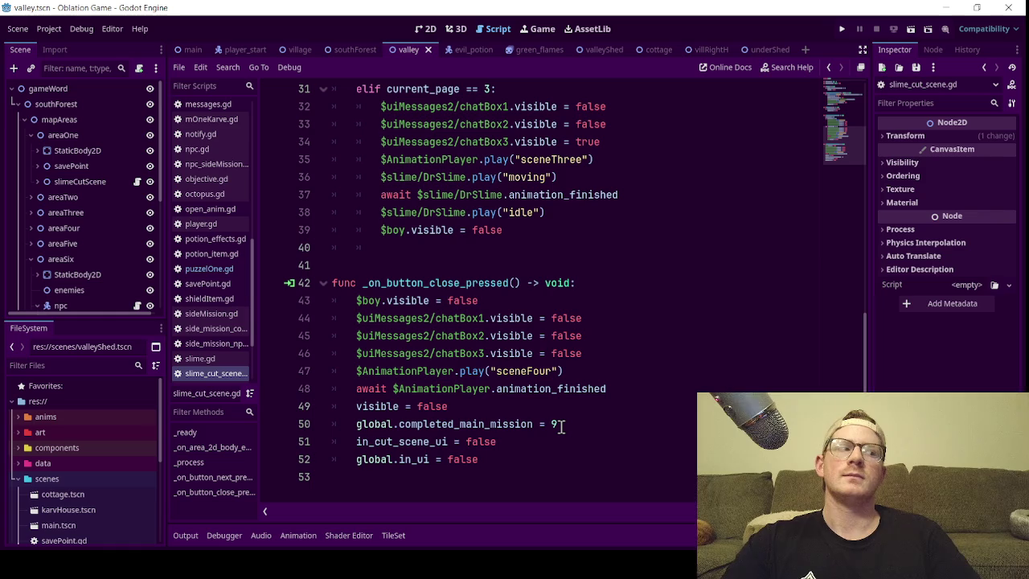
drag(561, 426, 358, 423)
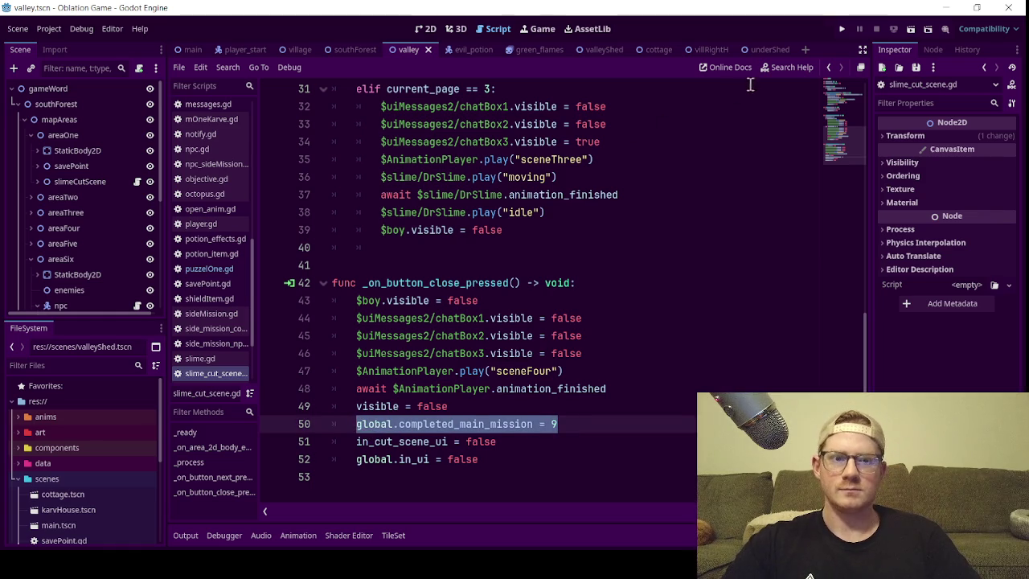
click(749, 50)
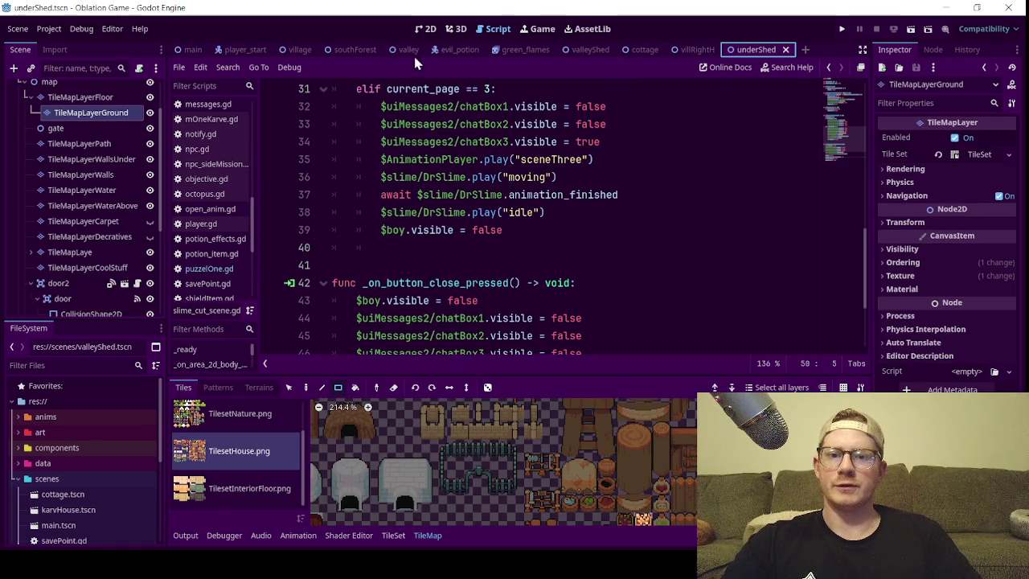
- Switch to 2D, collapse map and spawnPoints, expand mapAreas, and bring up the valleyShed tab
click(425, 28)
scroll(492, 251, up, 1)
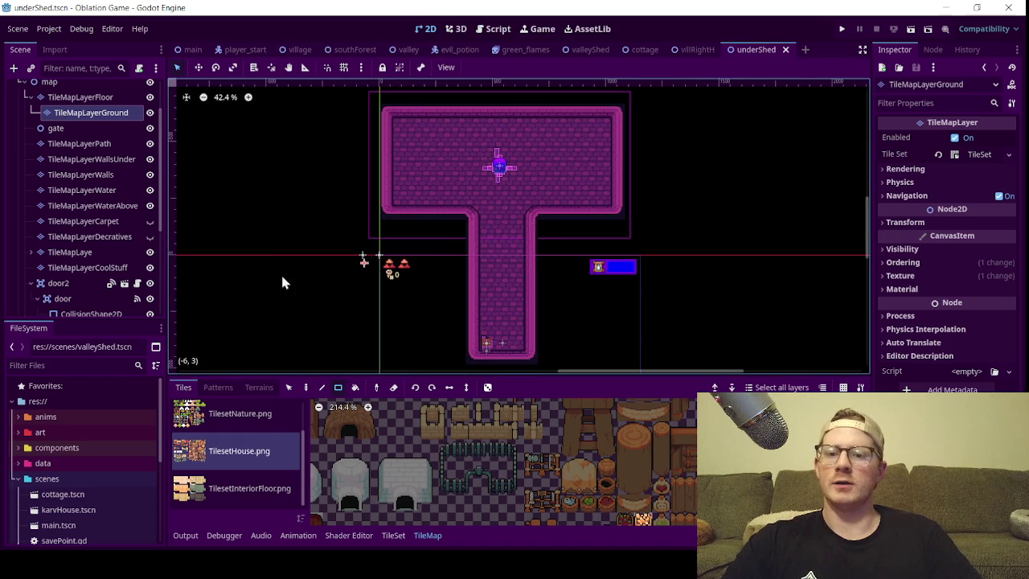
scroll(89, 168, up, 3)
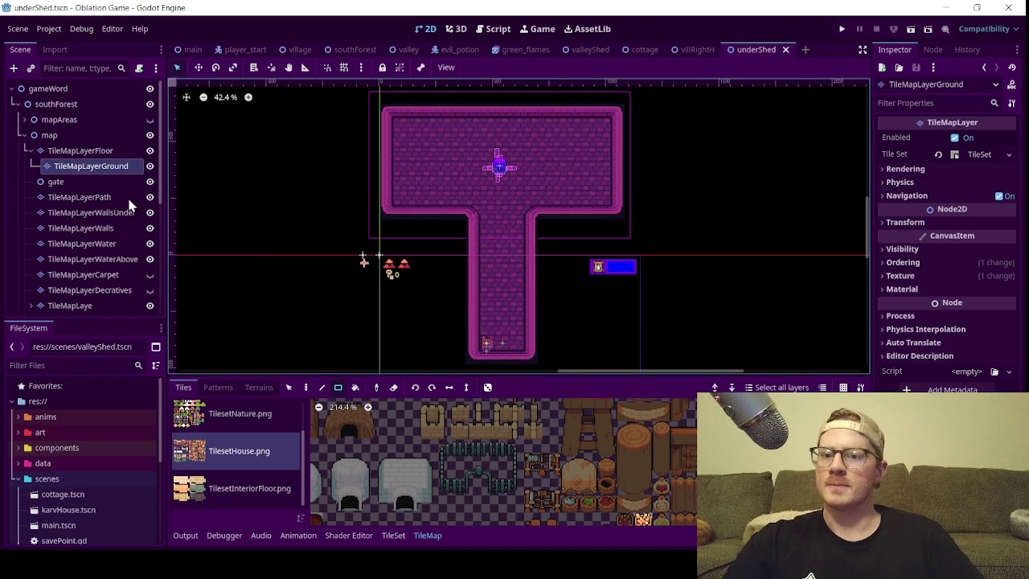
click(25, 135)
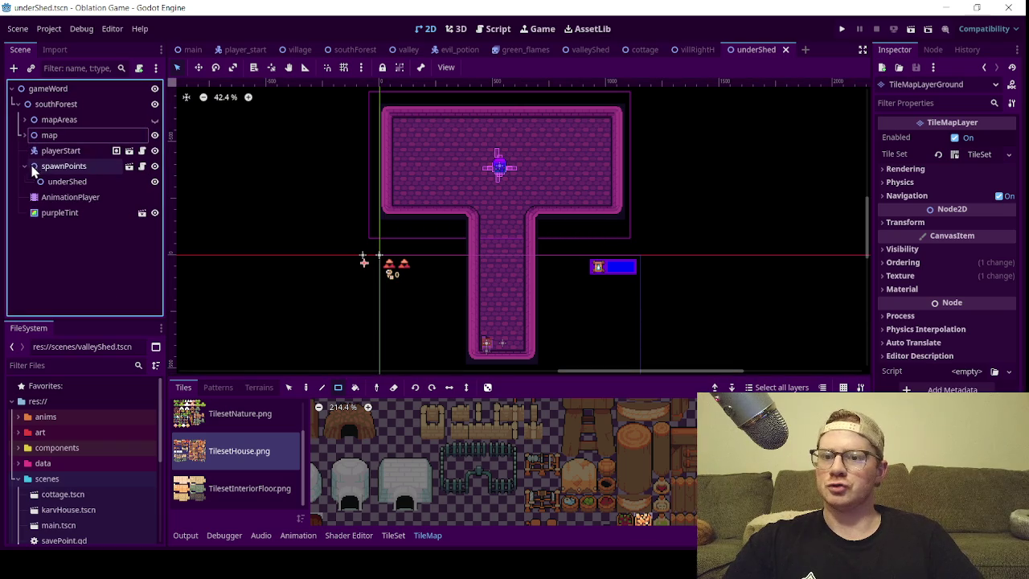
click(24, 165)
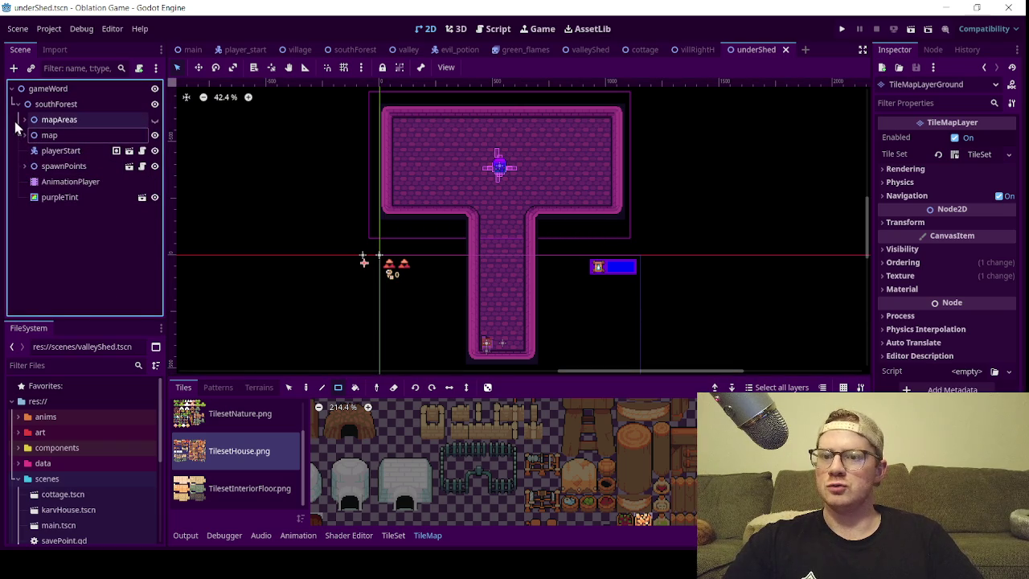
click(24, 119)
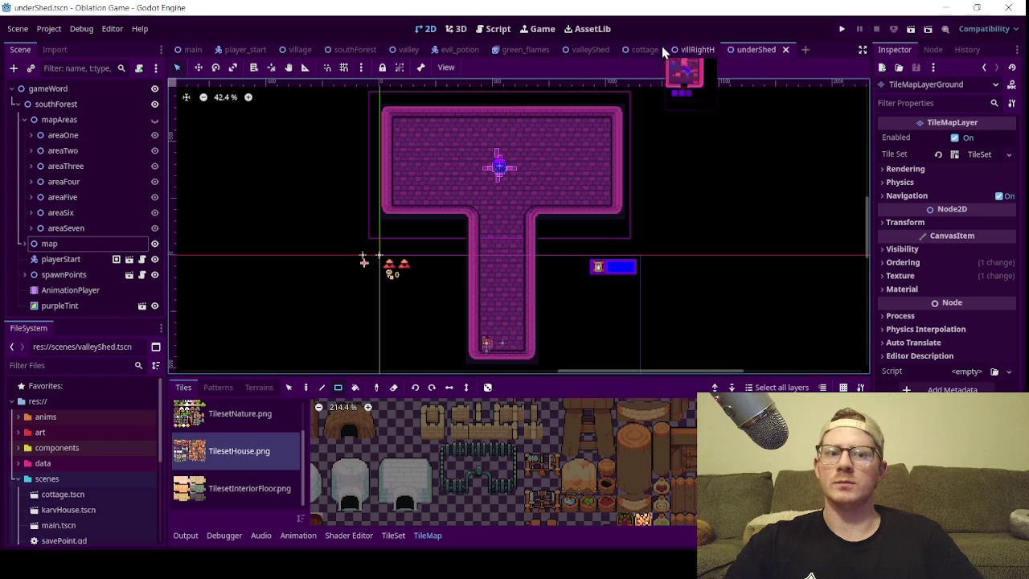
click(592, 50)
scroll(73, 193, up, 5)
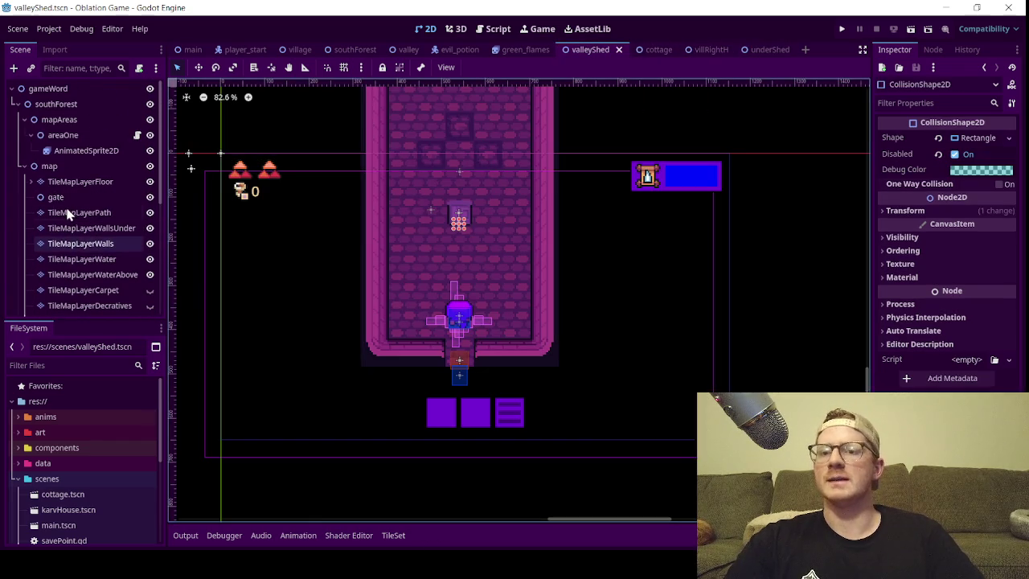
- Open areaOne's puzzelOne.gd and complete line 8 as 'if global.completed_main_mission >= 10:'
click(63, 135)
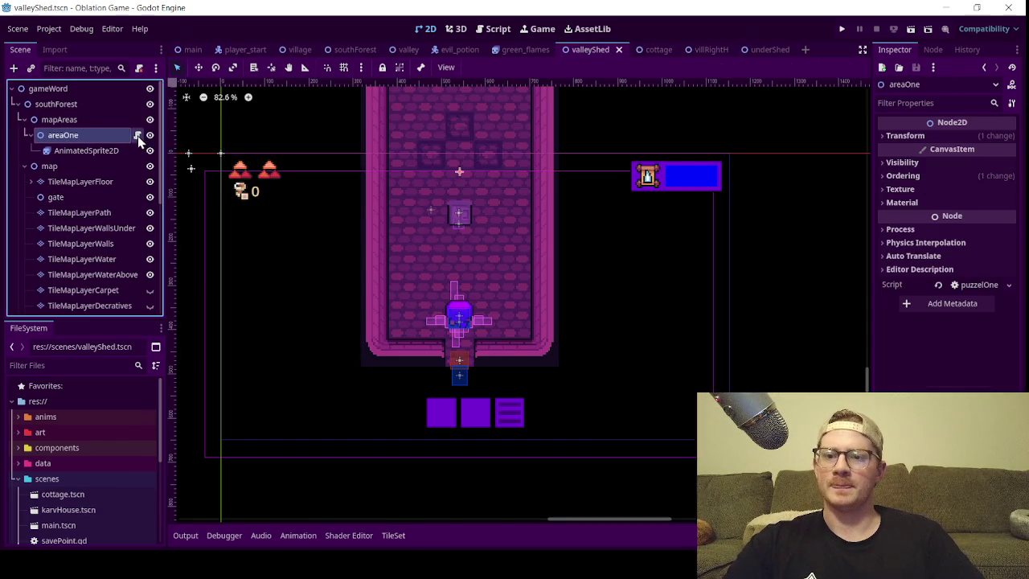
click(138, 135)
click(553, 212)
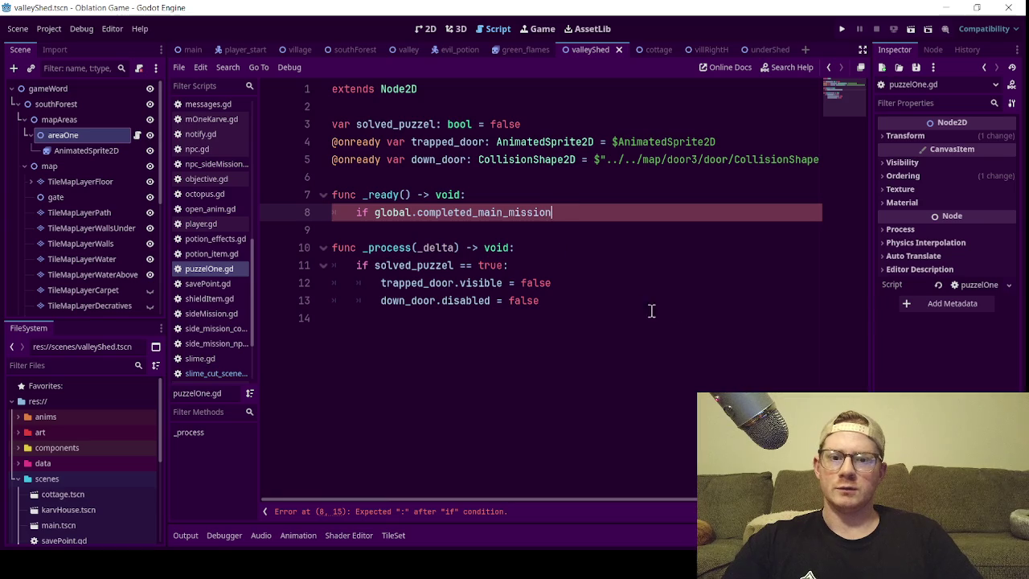
text(>= 10)
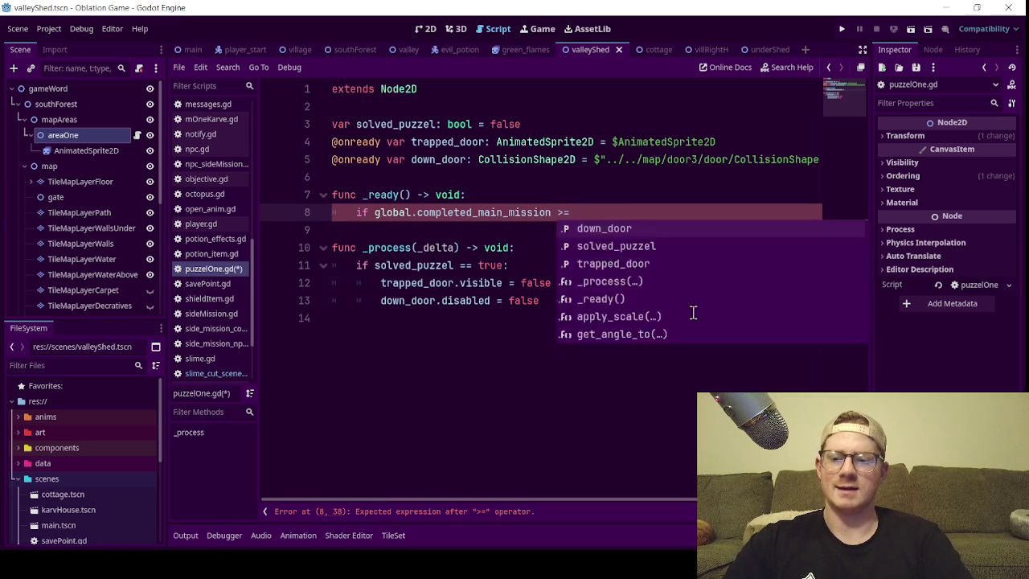
text(:)
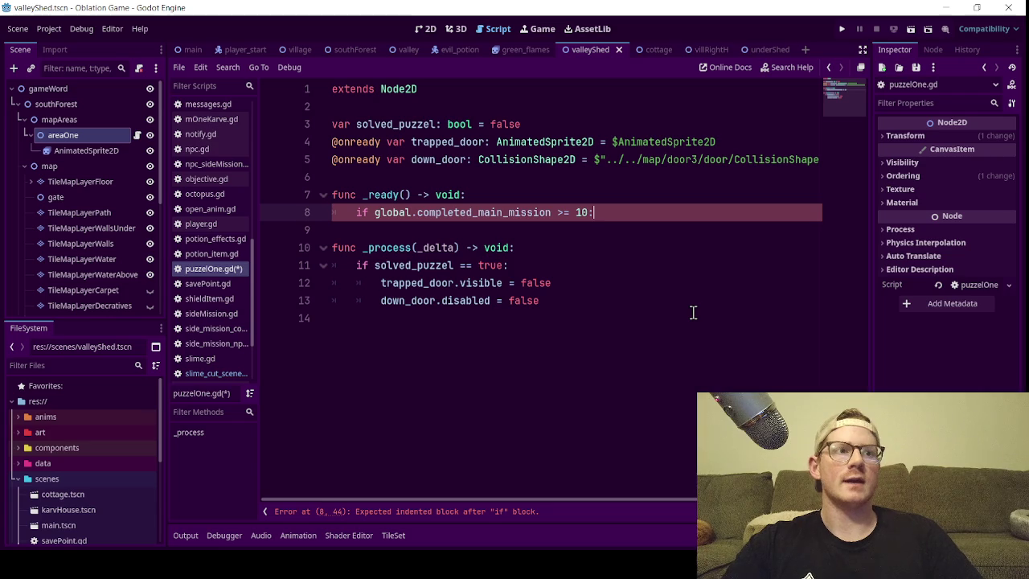
- Add 'solved_puzzel = true' inside the if block and save the script
key(Return)
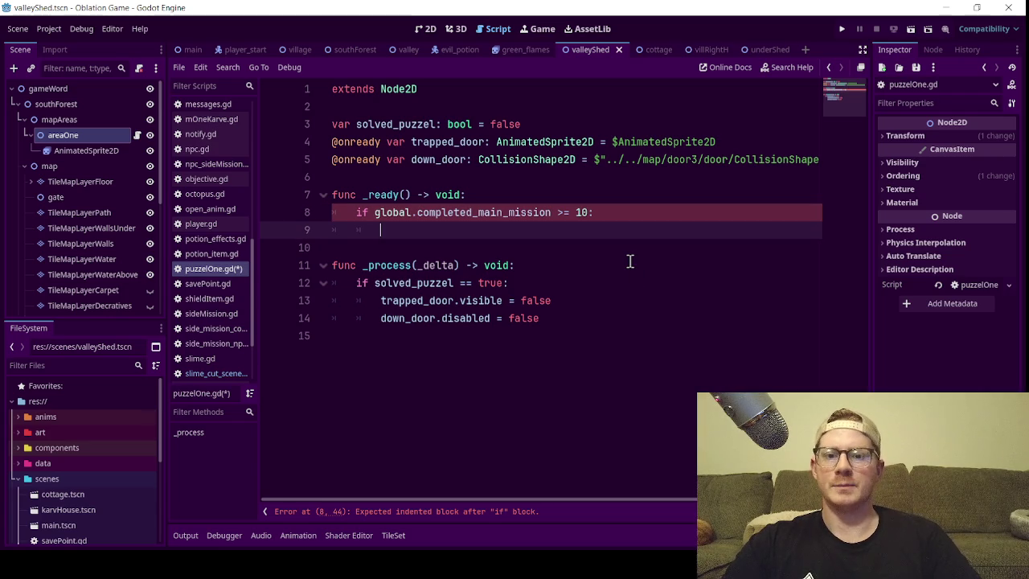
text(solved_puzzel)
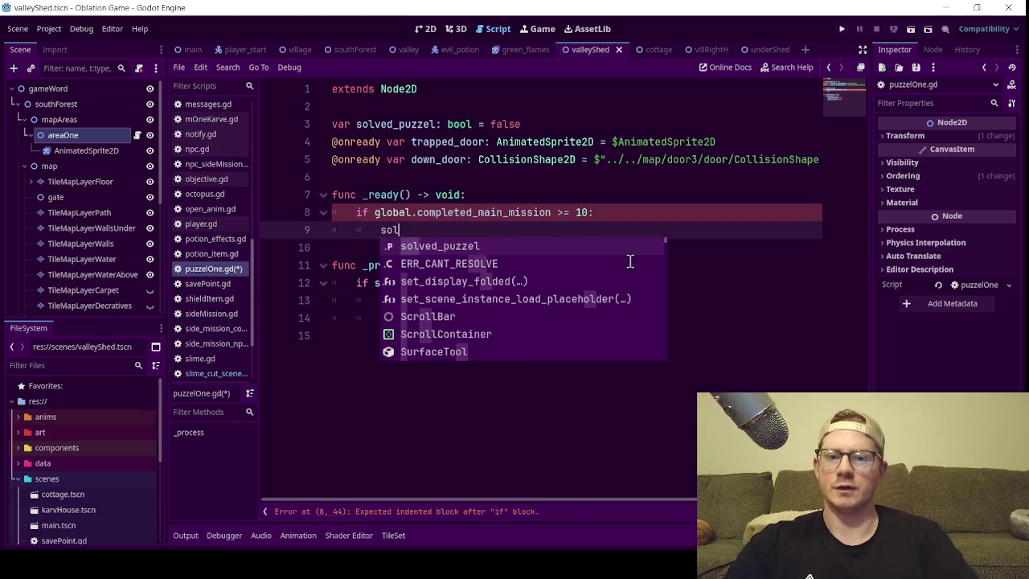
key(Return)
text(= true)
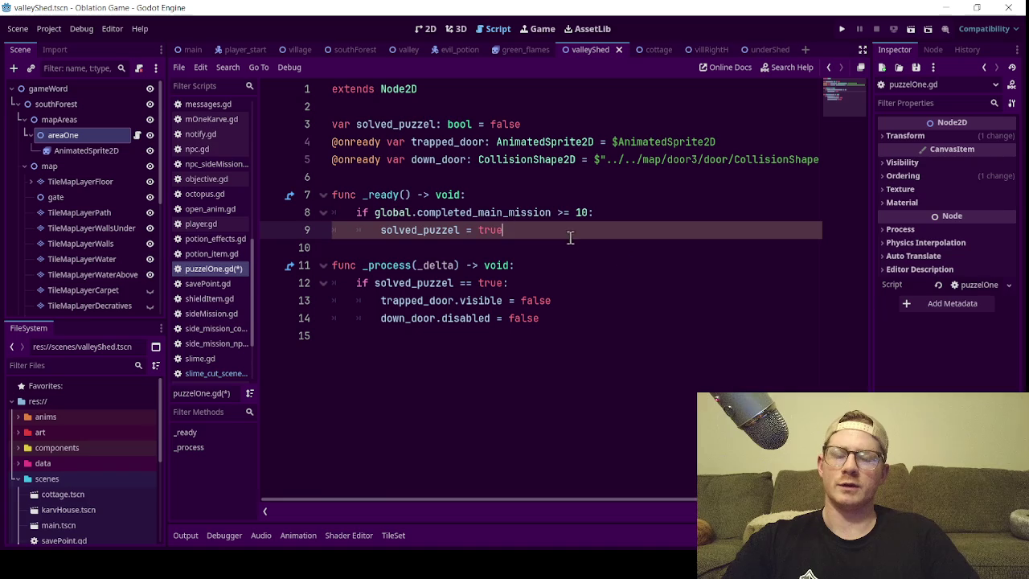
key(Up)
key(Up)
key(ctrl+s)
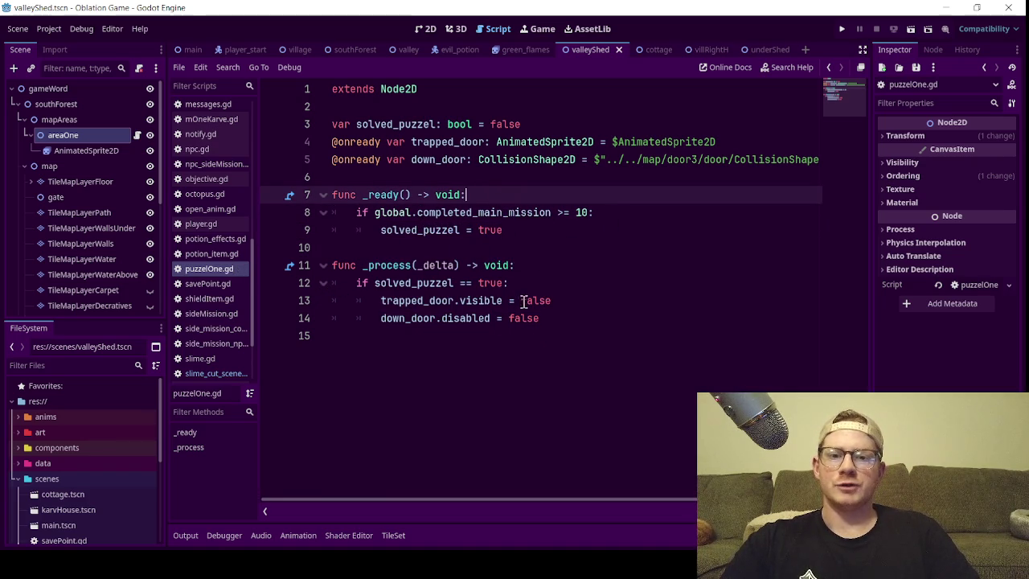
click(557, 320)
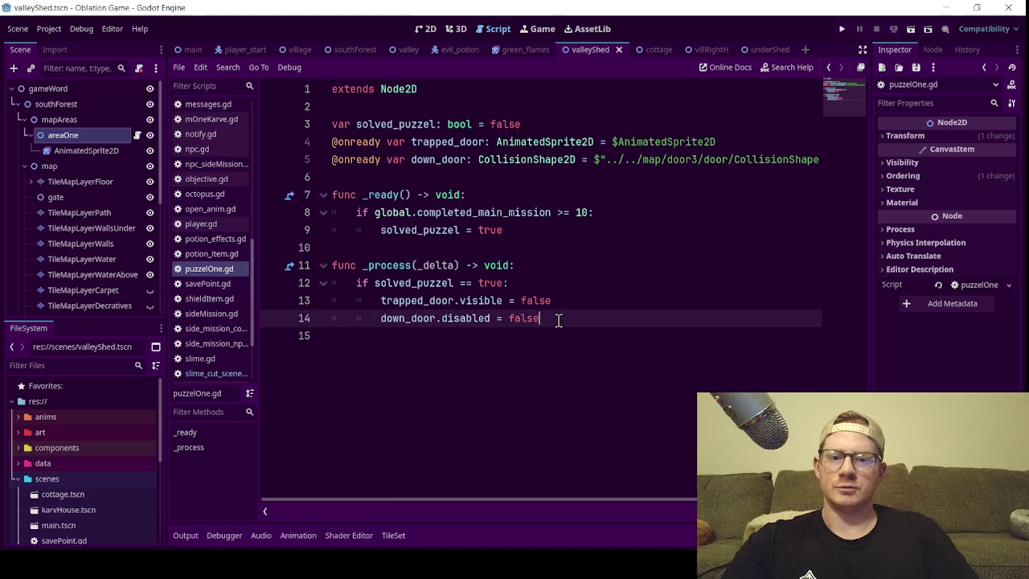
- Insert an empty line 8 at the top of _ready, undoing an accidental node-path drop
click(515, 194)
key(Return)
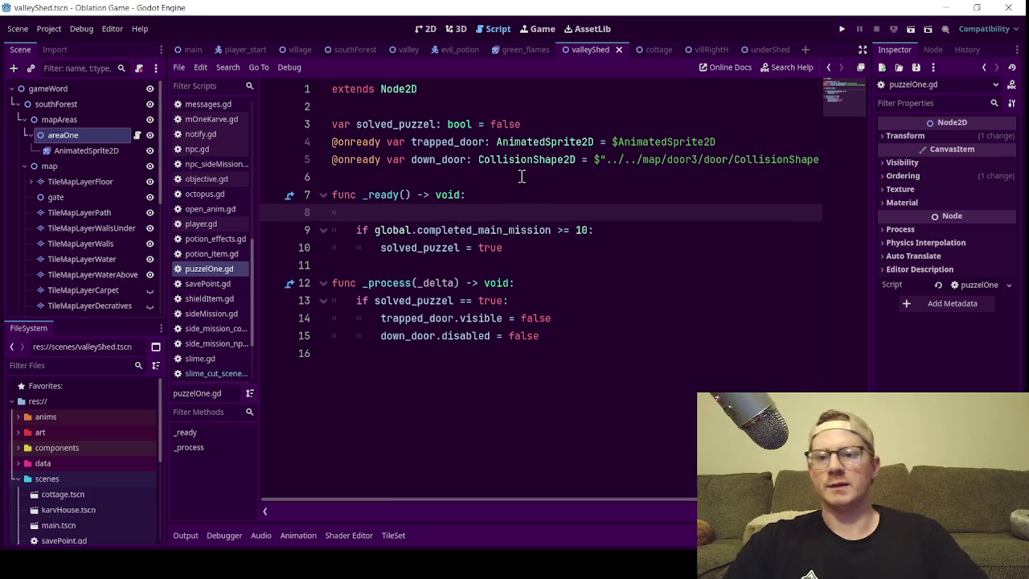
scroll(67, 183, down, 5)
drag(80, 182, 373, 215)
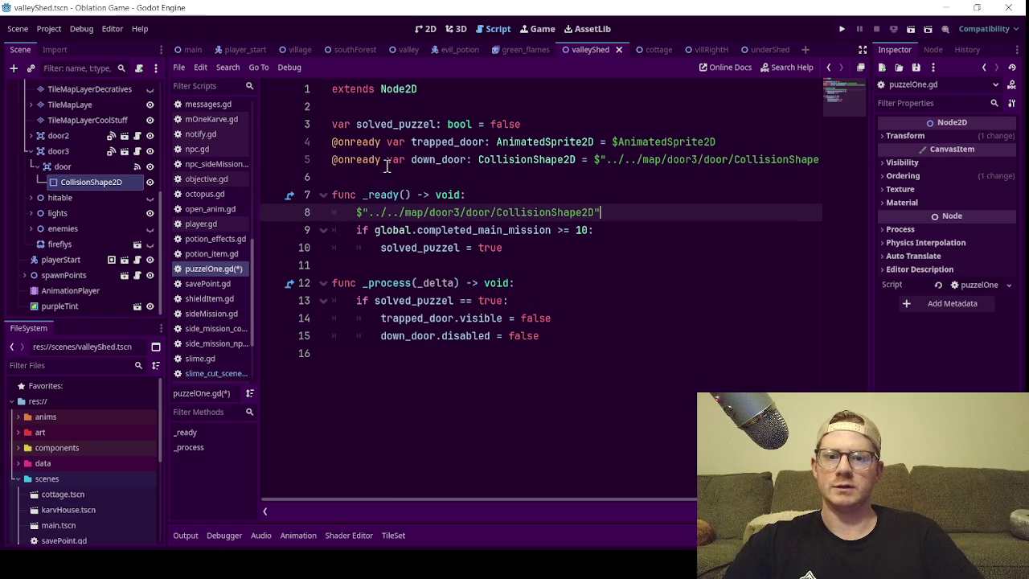
key(ctrl+z)
- Write 'down_door.disabled = true' on line 8, save, and return to the 2D layout
double_click(423, 159)
key(ctrl+c)
click(422, 207)
key(ctrl+v)
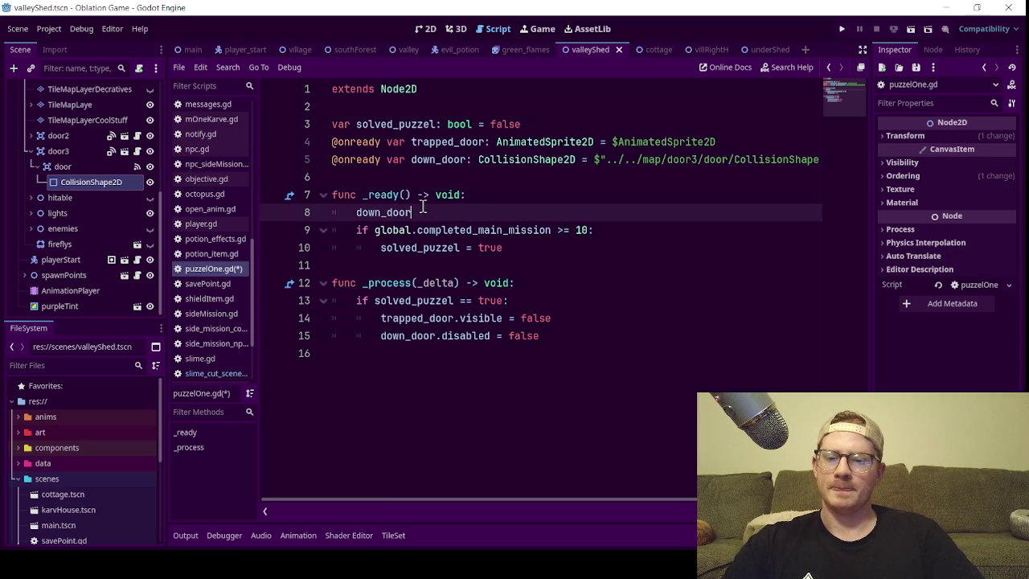
text(.)
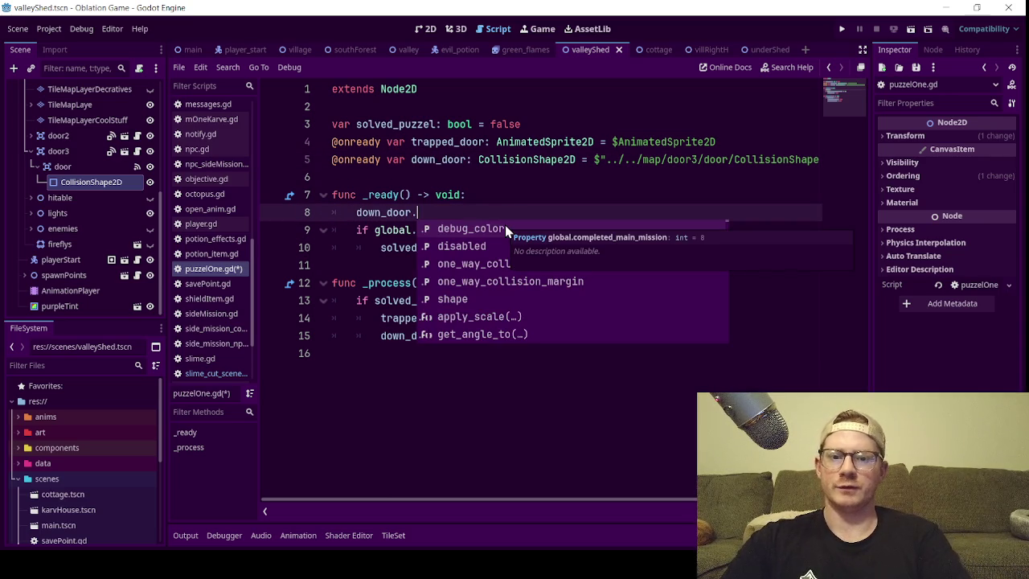
key(Down)
key(Return)
text(= true)
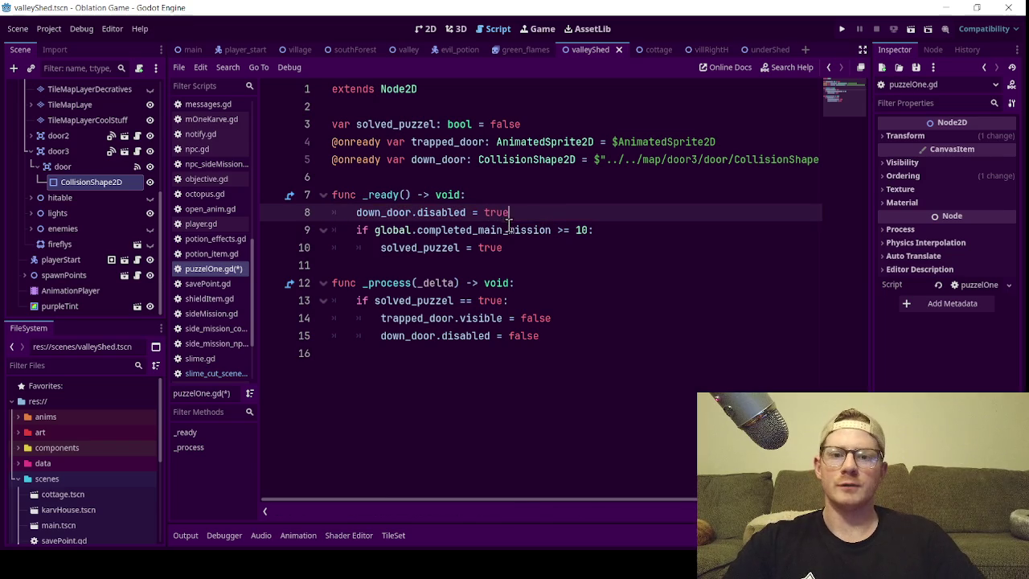
click(488, 191)
key(ctrl+s)
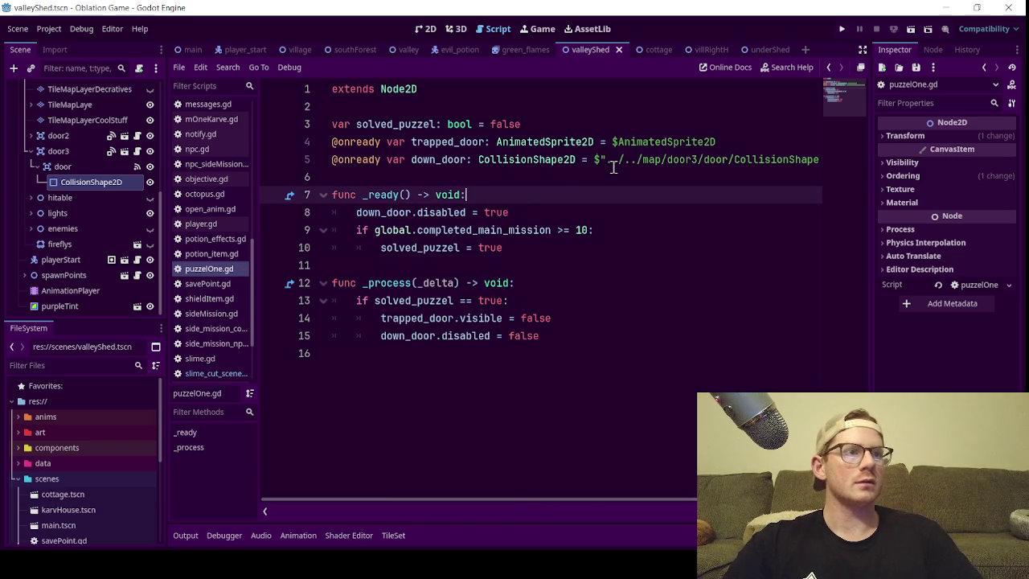
click(426, 29)
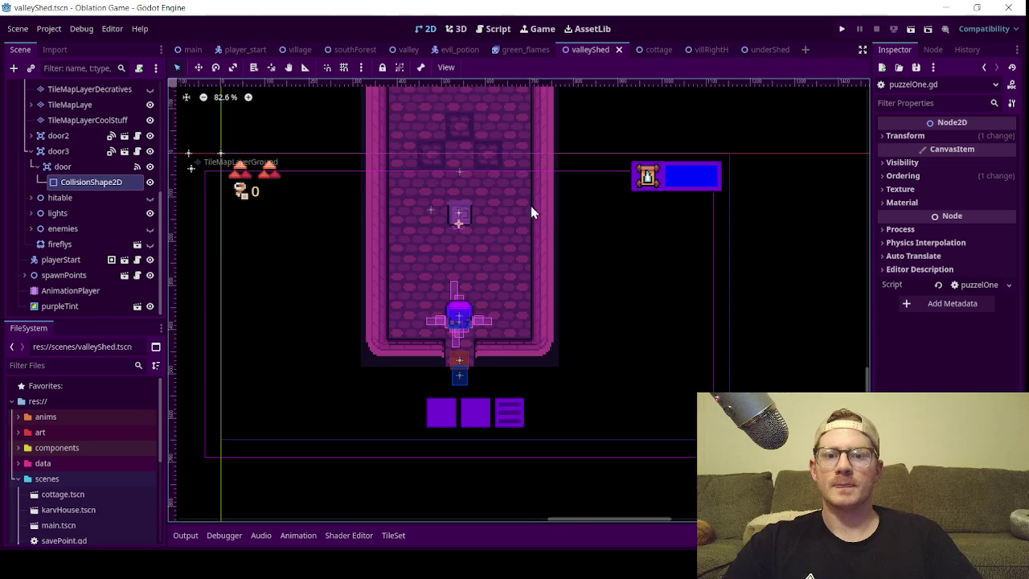
- Open the valley scene and zoom and pan across its map to the shed area
scroll(518, 221, down, 1)
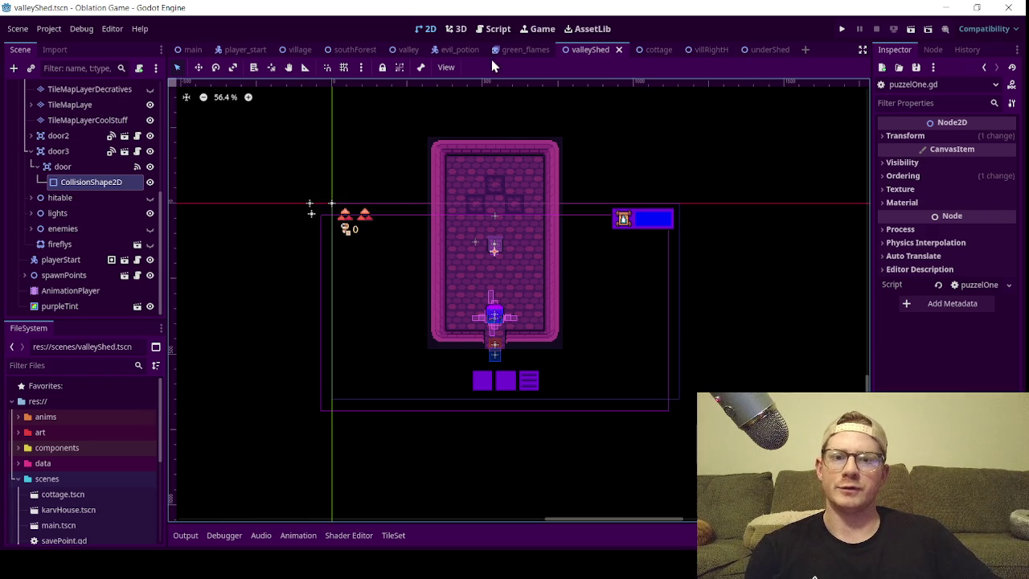
click(408, 49)
scroll(427, 249, down, 4)
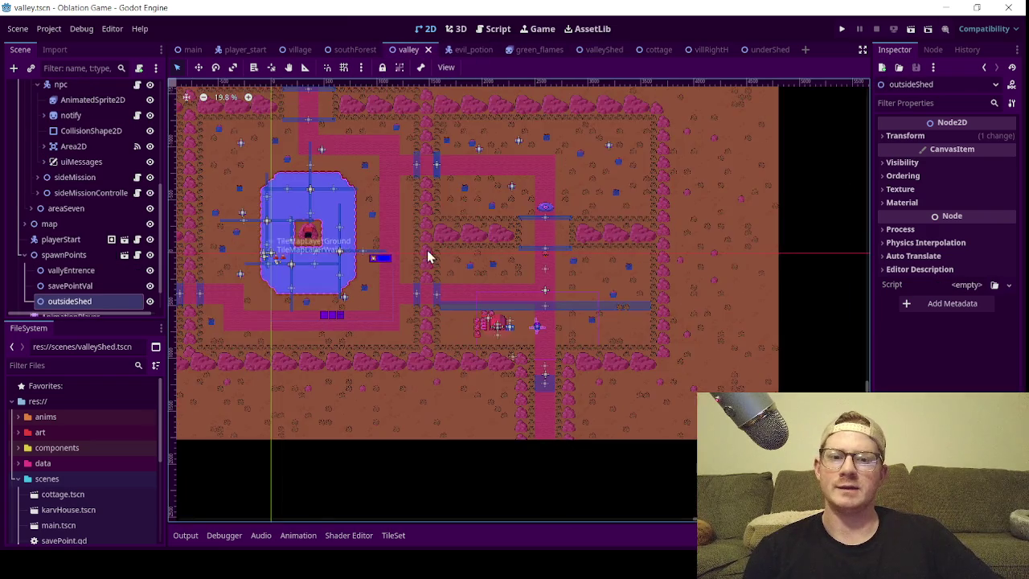
drag(426, 249, 524, 328)
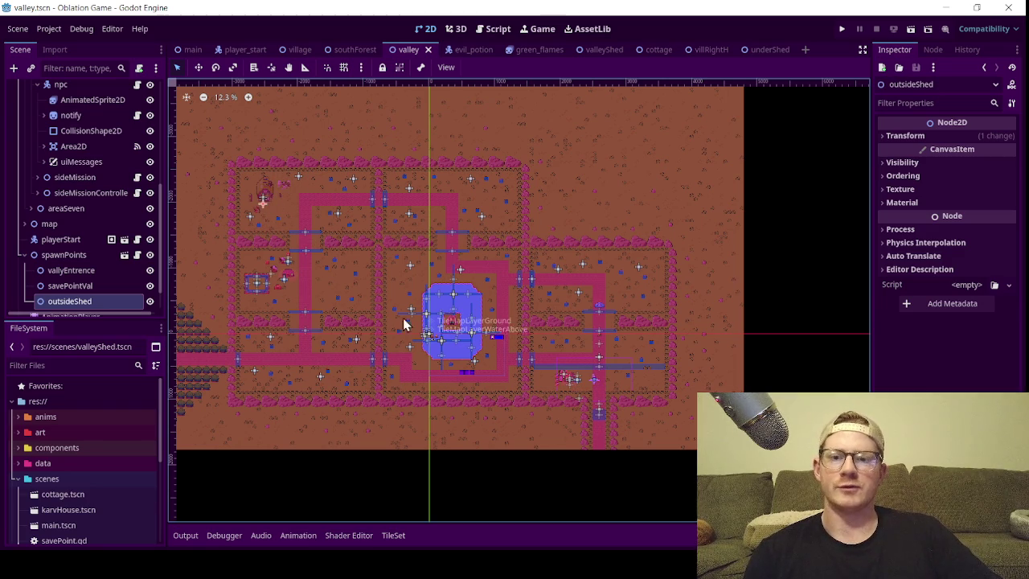
drag(292, 322, 518, 299)
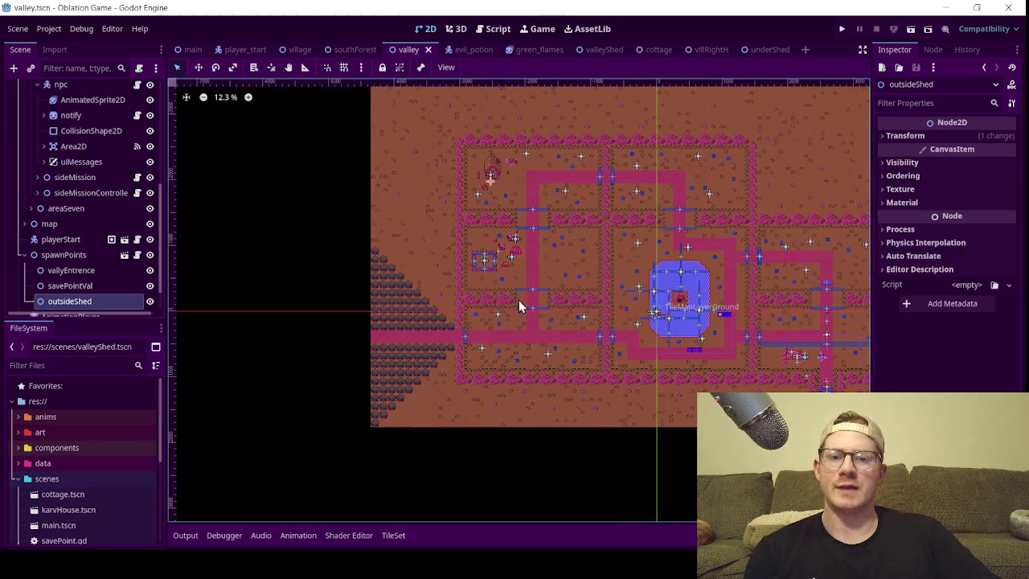